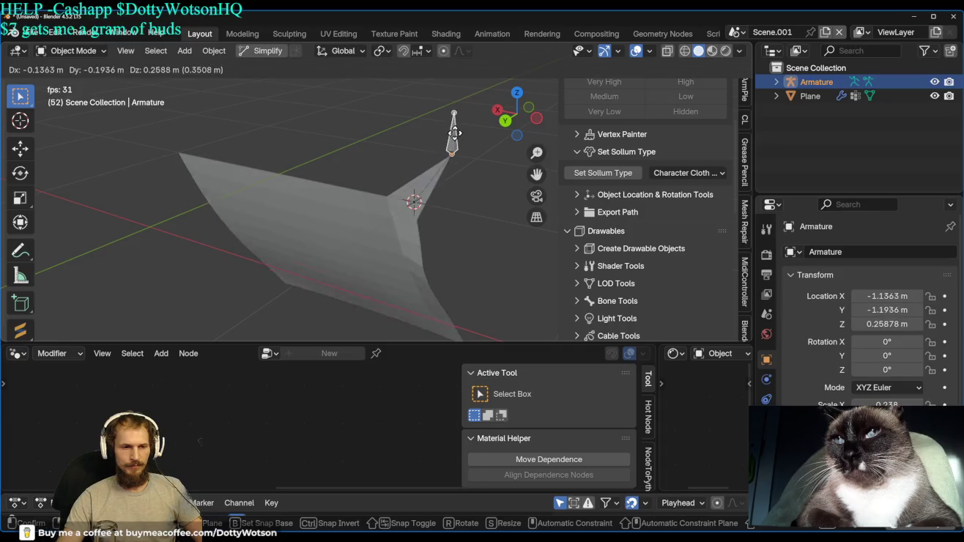
Cancel the armature move, switch the armature into Pose Mode and test a bone move.
key(Escape)
key(ctrl+Tab)
click(417, 252)
key(g)
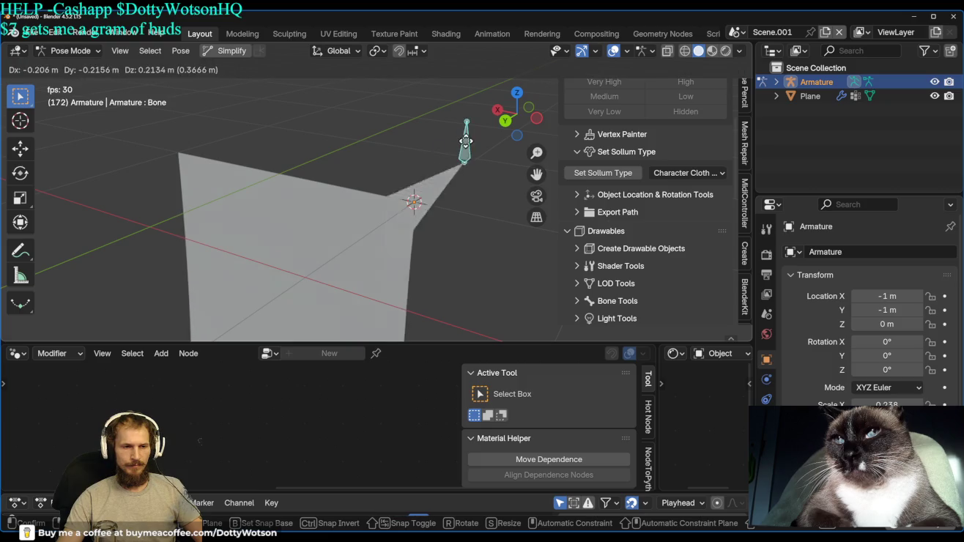
key(Escape)
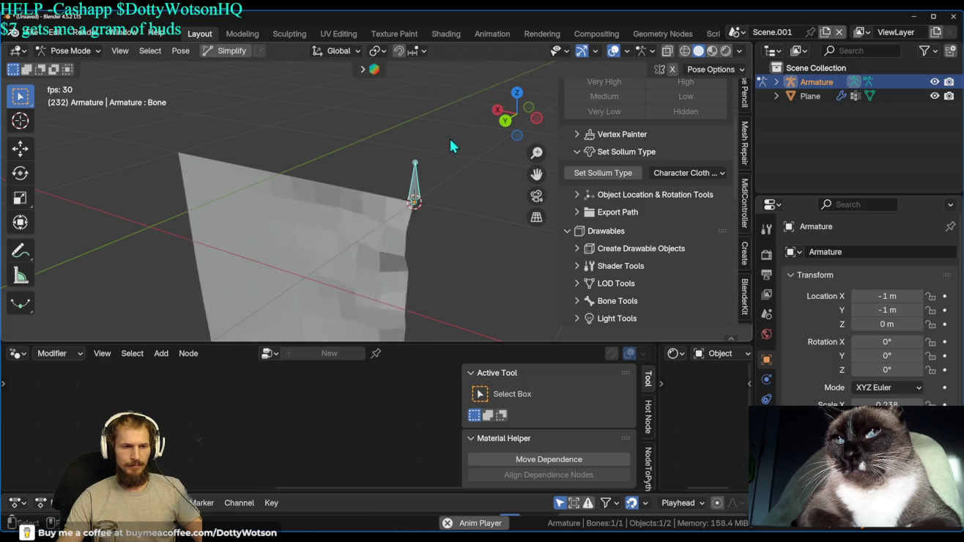
Try an axis-limited bone rotation, cancel it, return to Object Mode and enlarge the Dope Sheet.
key(r)
key(r)
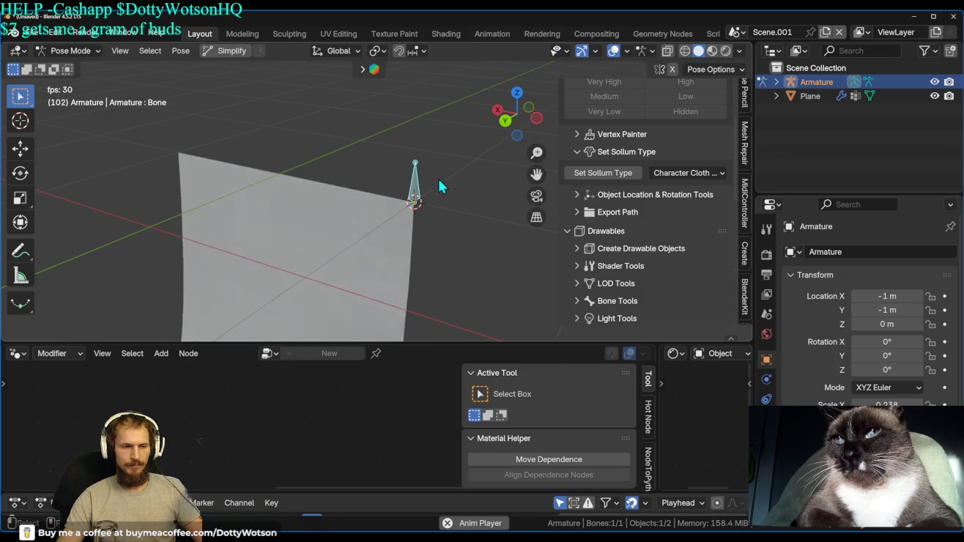
key(r)
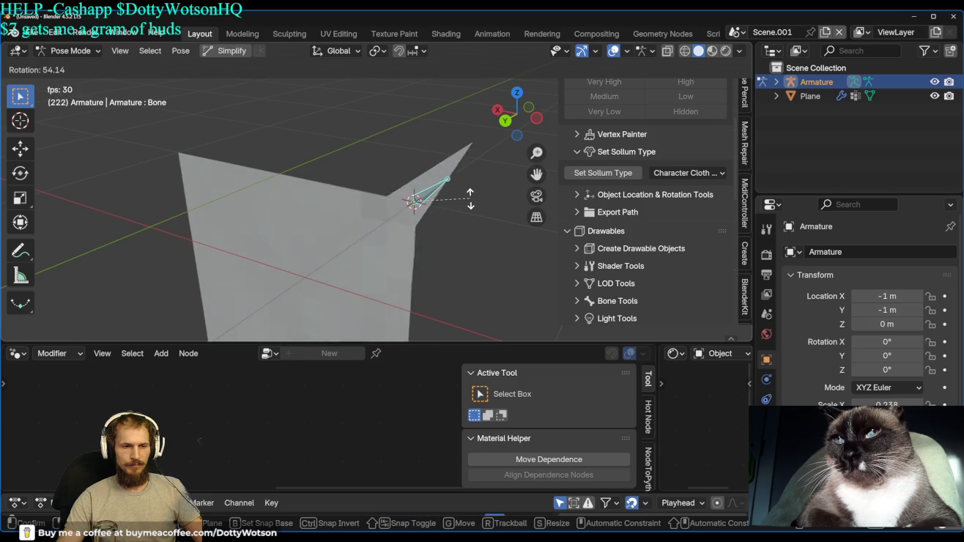
key(Escape)
key(ctrl+Tab)
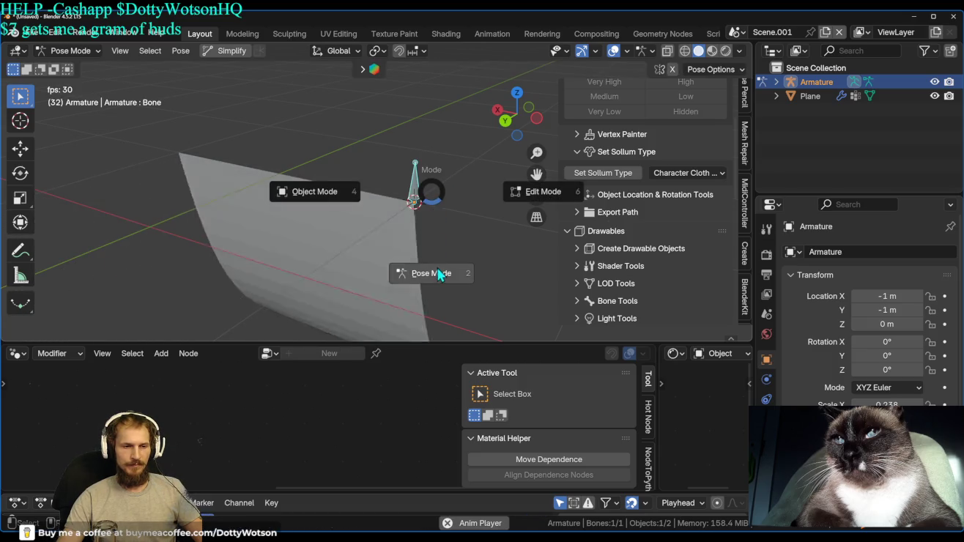
click(387, 206)
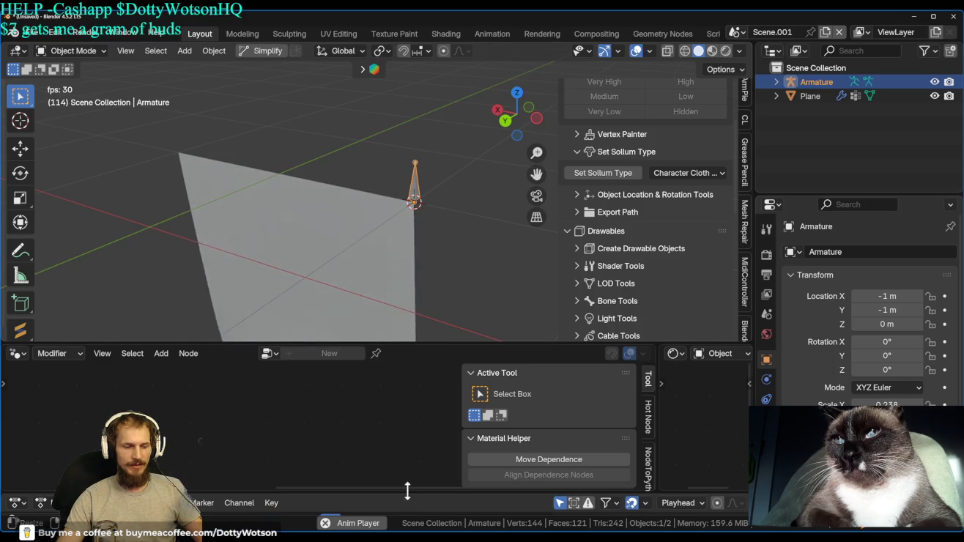
drag(413, 493, 408, 412)
Turn the Dope Sheet into a Timeline and stop playback.
click(17, 420)
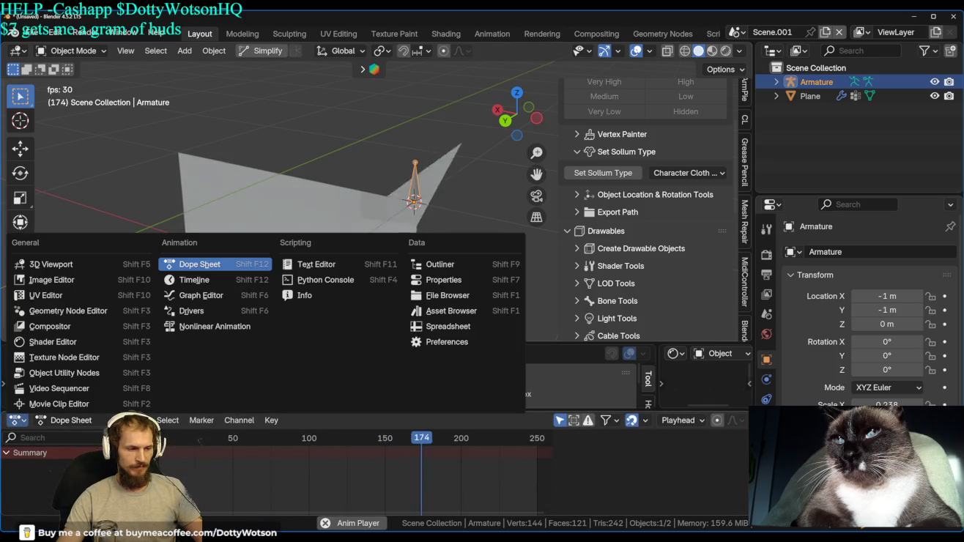
click(232, 283)
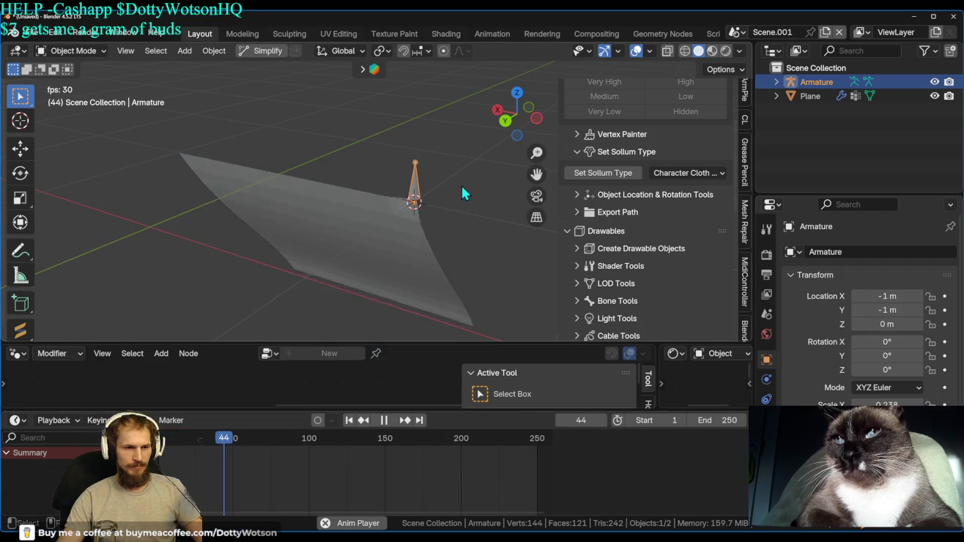
key(space)
Test and undo an armature move, then replay the cloth from the first frame.
key(g)
click(473, 203)
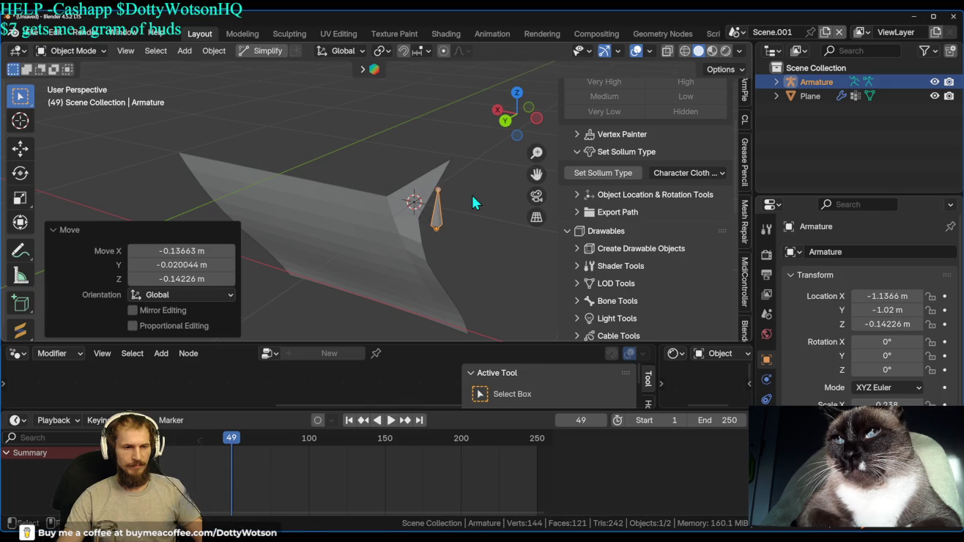
key(ctrl+z)
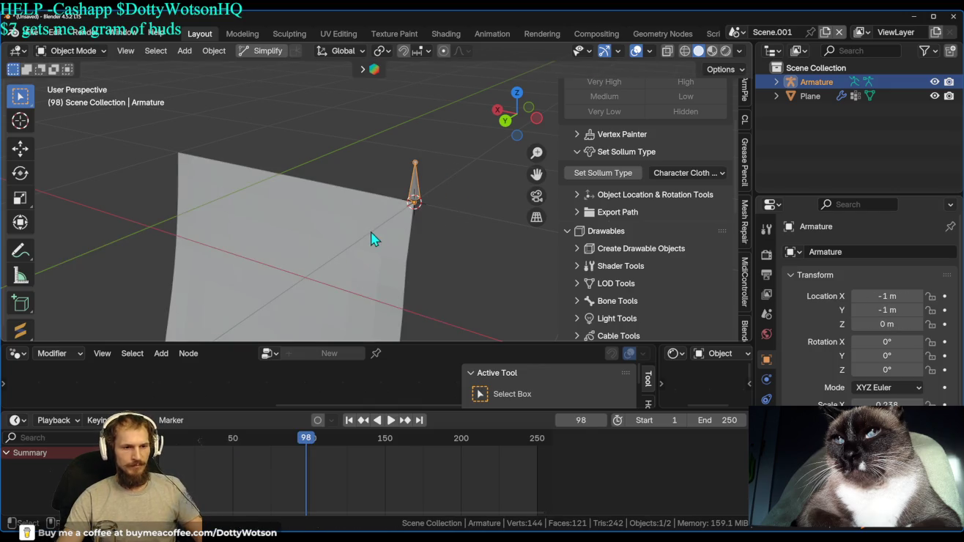
click(370, 236)
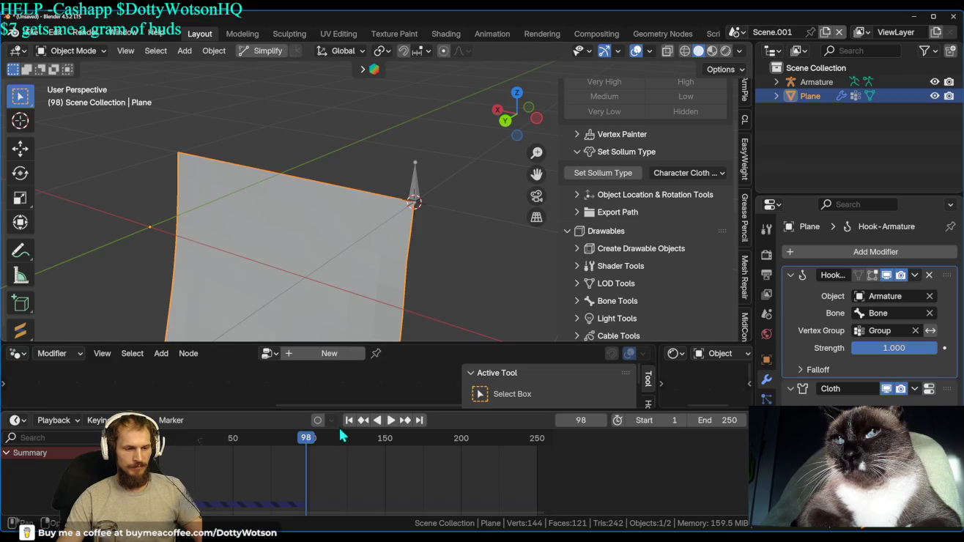
click(349, 421)
key(space)
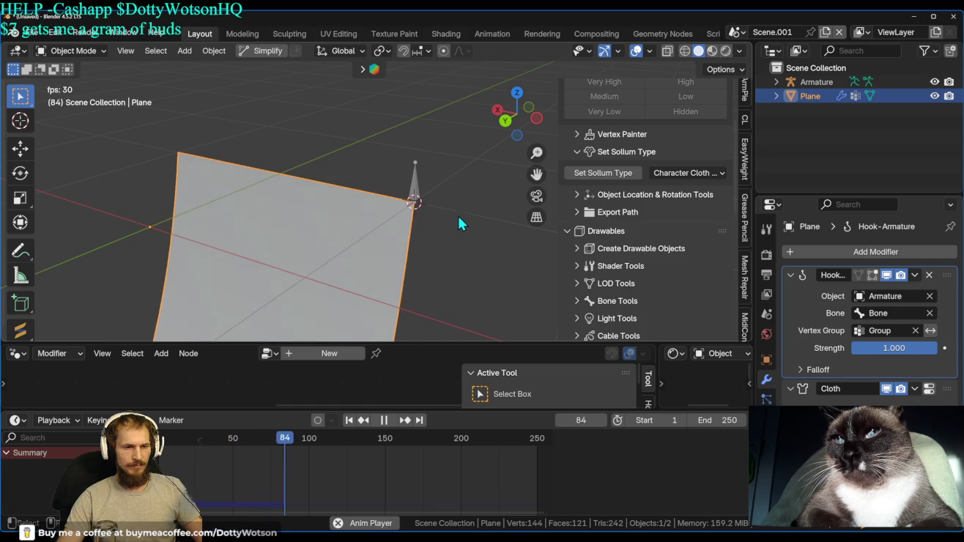
Move the cloth plane, test and cancel an armature move, and restart the simulation.
key(g)
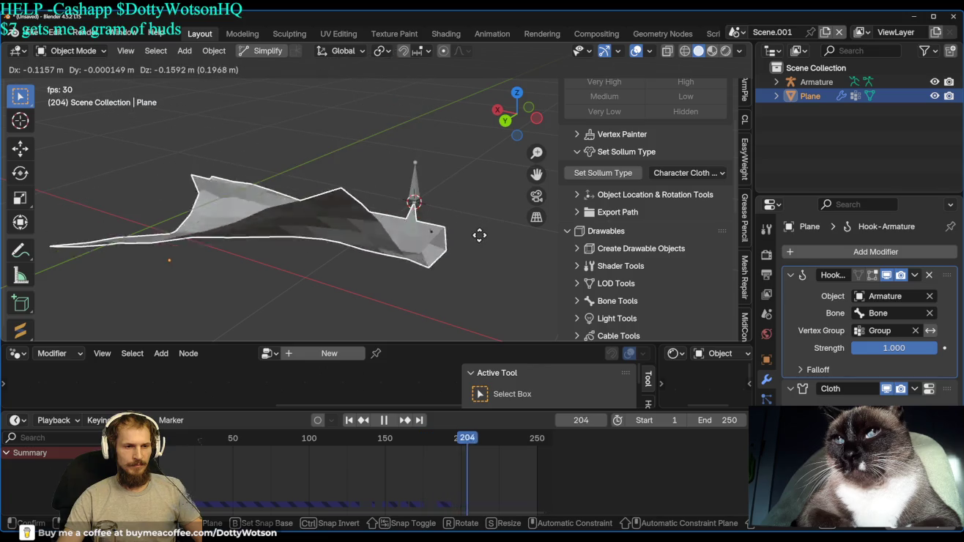
click(490, 174)
click(414, 196)
key(g)
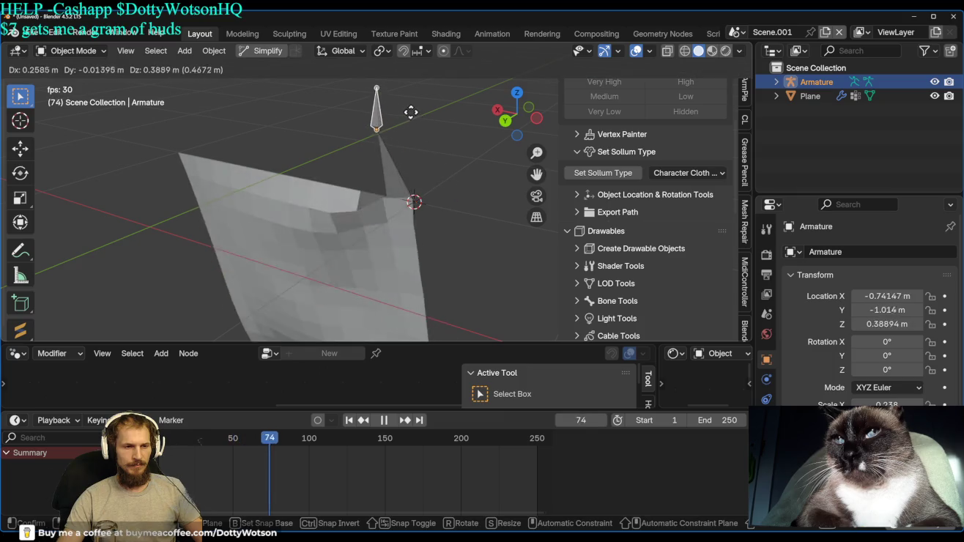
key(Escape)
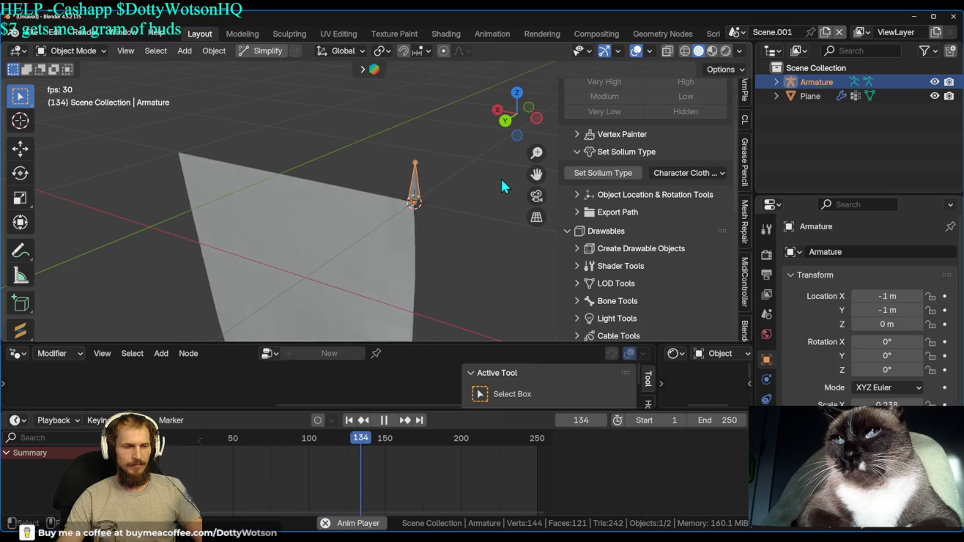
click(350, 421)
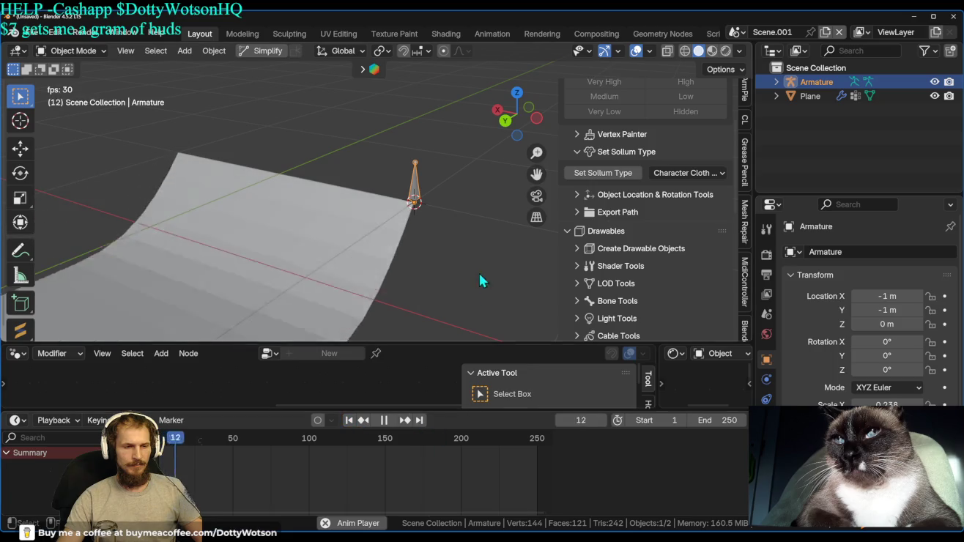
Trackball-rotate the armature sideways, clear its rotation to 0° with Alt+R, and reselect the plane.
key(r)
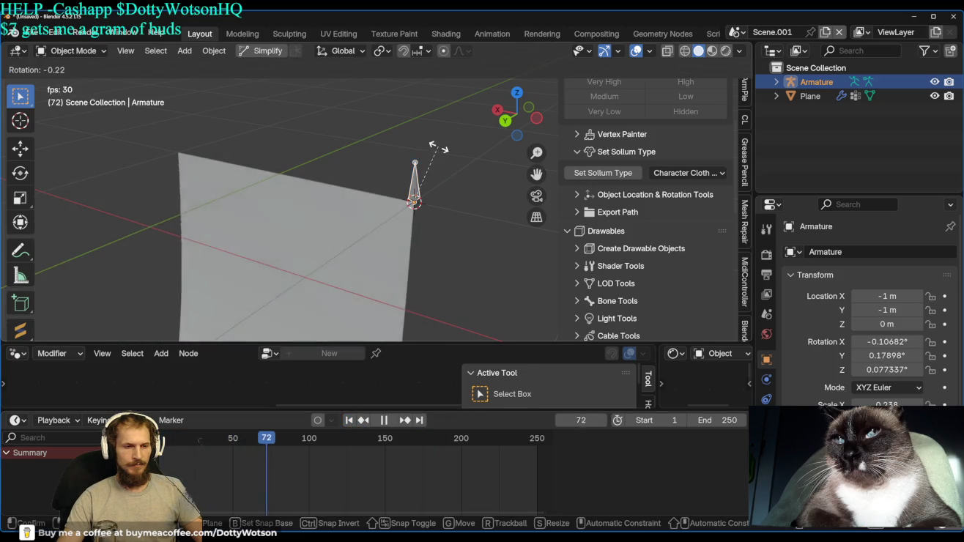
key(r)
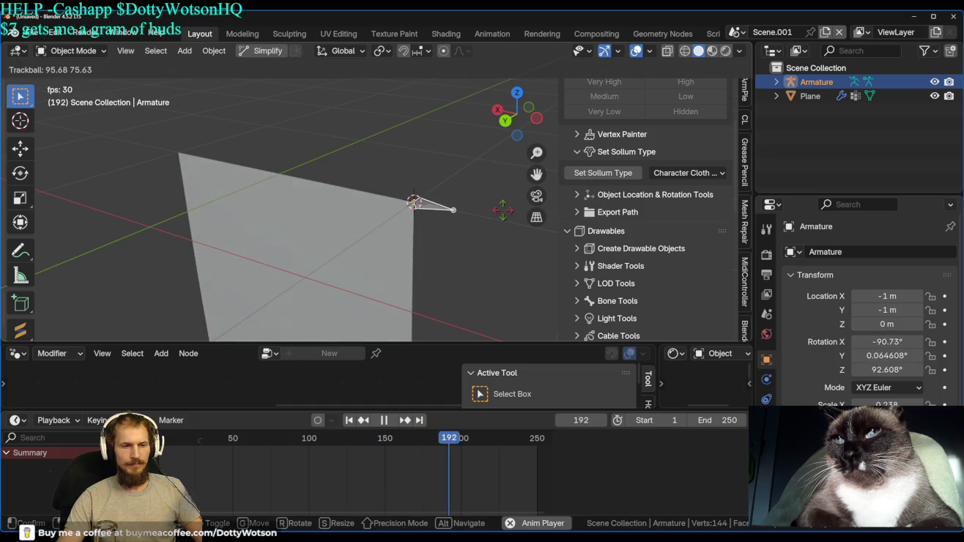
click(504, 210)
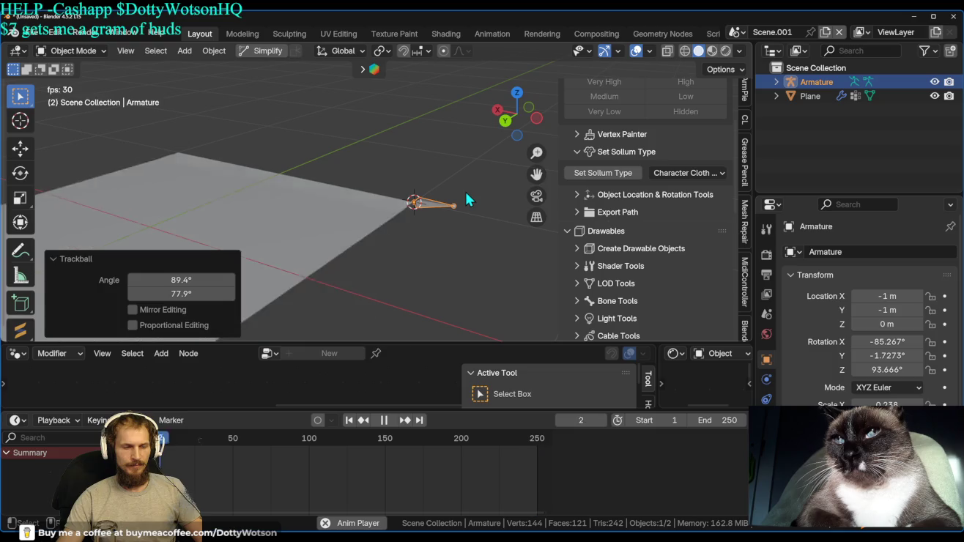
key(alt+r)
key(ctrl+Tab)
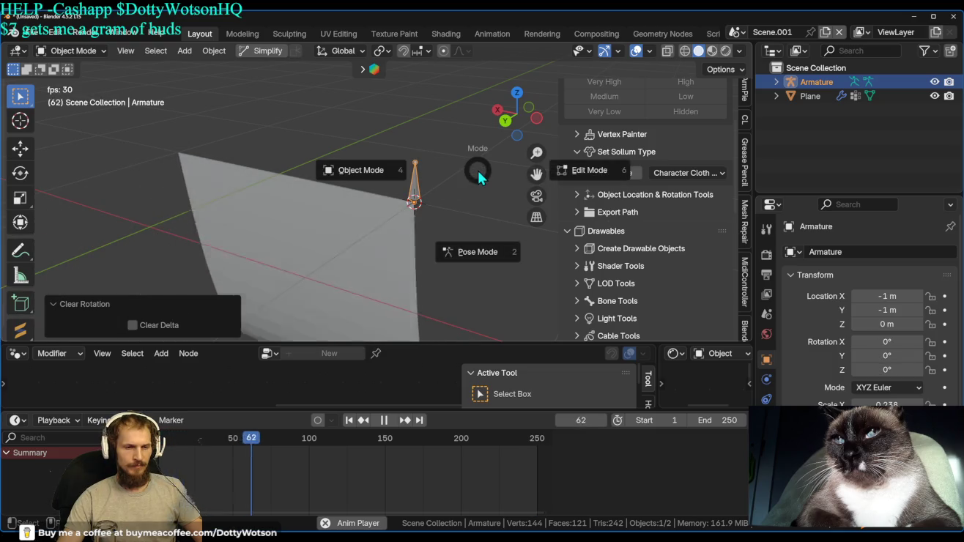
key(Escape)
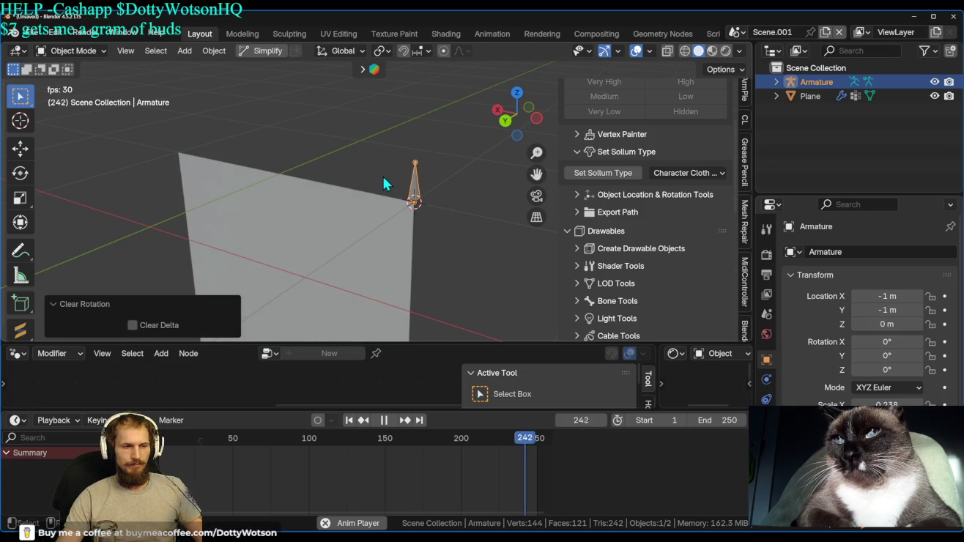
click(303, 208)
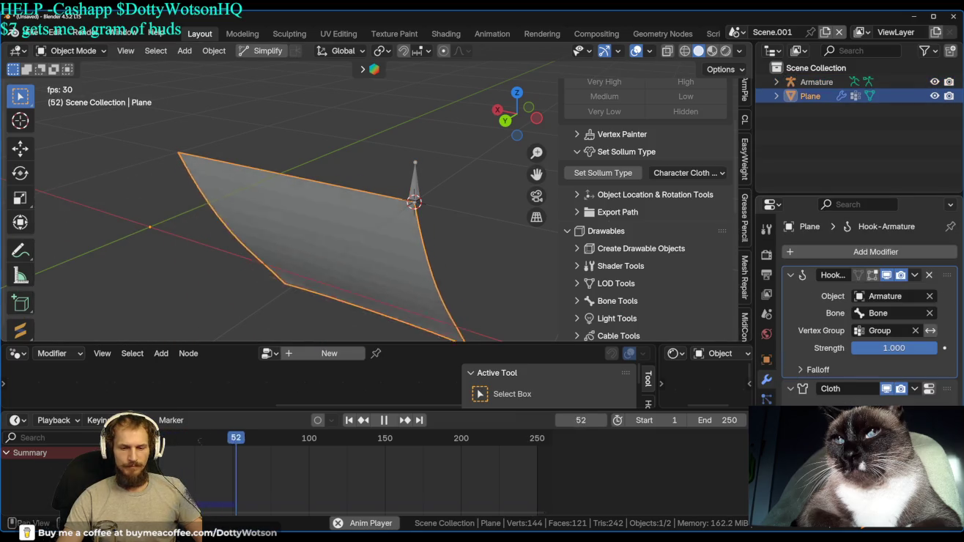
In the plane's Cloth physics Shape settings, set the Pin Group to Group.
click(765, 418)
scroll(855, 361, down, 6)
scroll(854, 361, down, 5)
scroll(854, 360, down, 4)
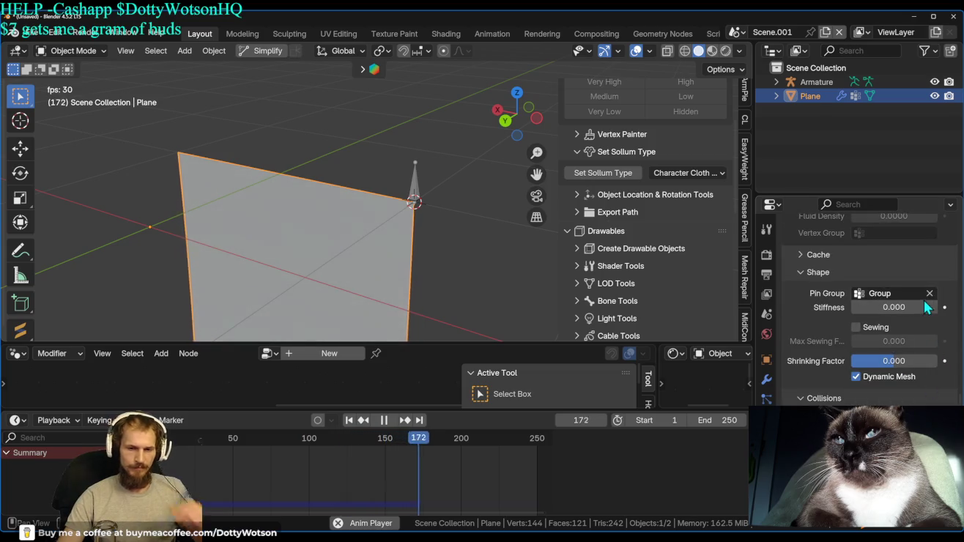
click(930, 293)
click(933, 292)
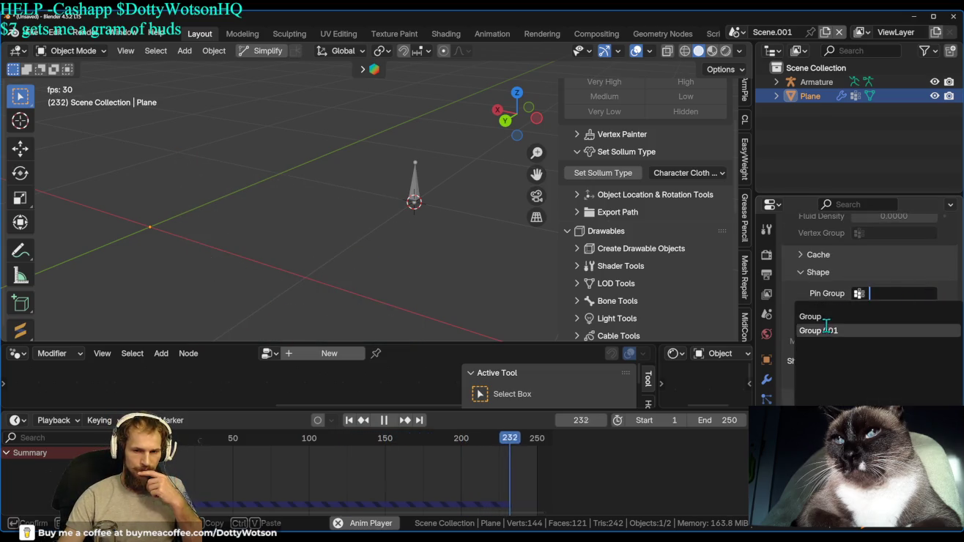
click(826, 316)
Check the plane's vertex groups in Mesh Data and briefly enter and leave Edit Mode.
key(ctrl+Tab)
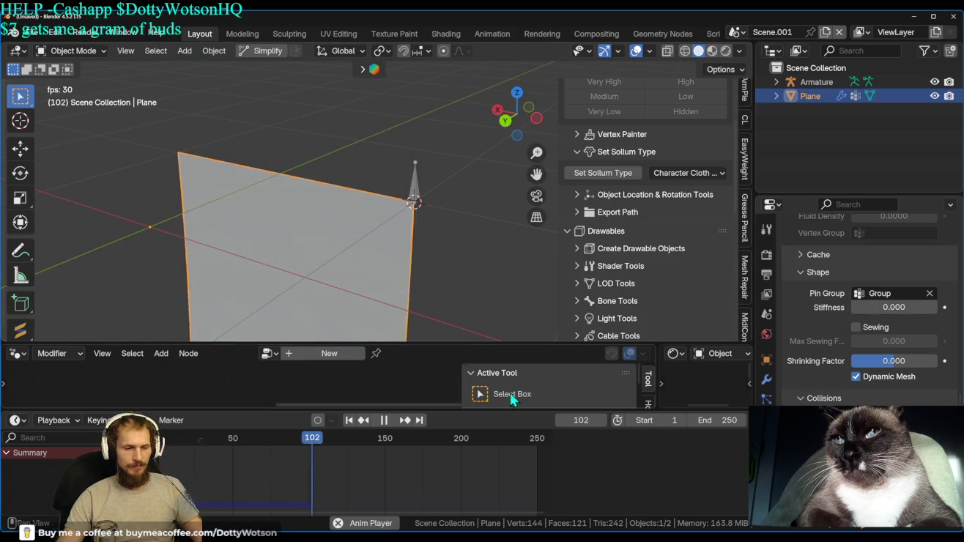
click(766, 458)
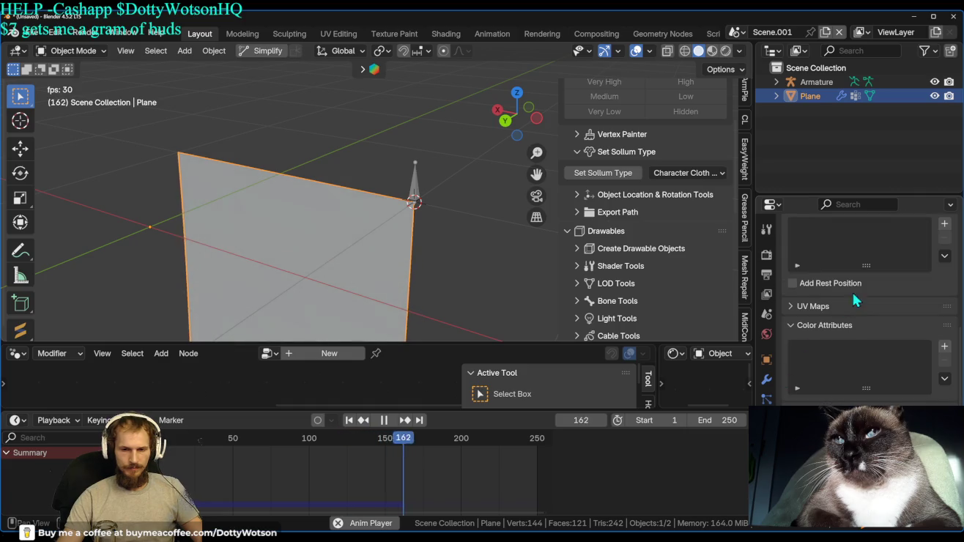
scroll(832, 284, up, 5)
scroll(867, 326, up, 2)
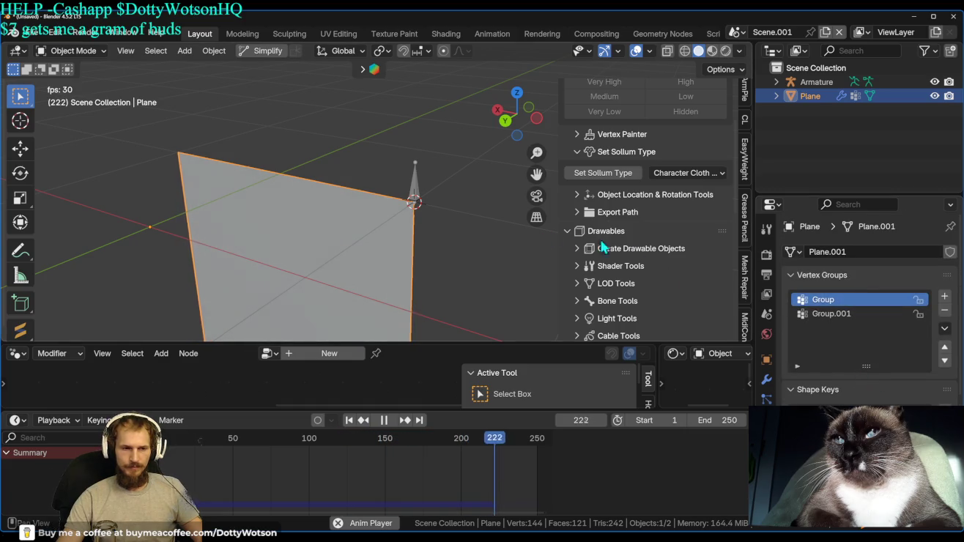
key(ctrl+Tab)
click(393, 200)
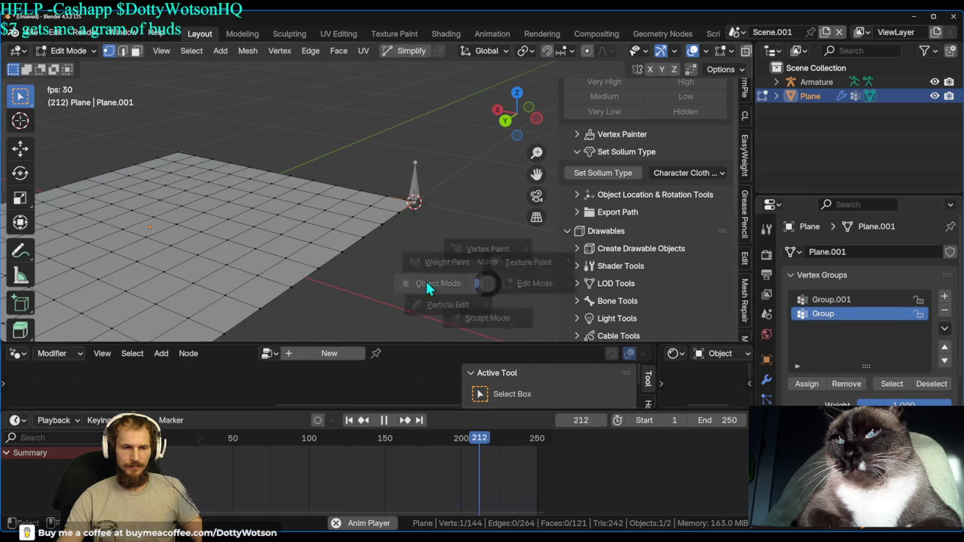
click(280, 289)
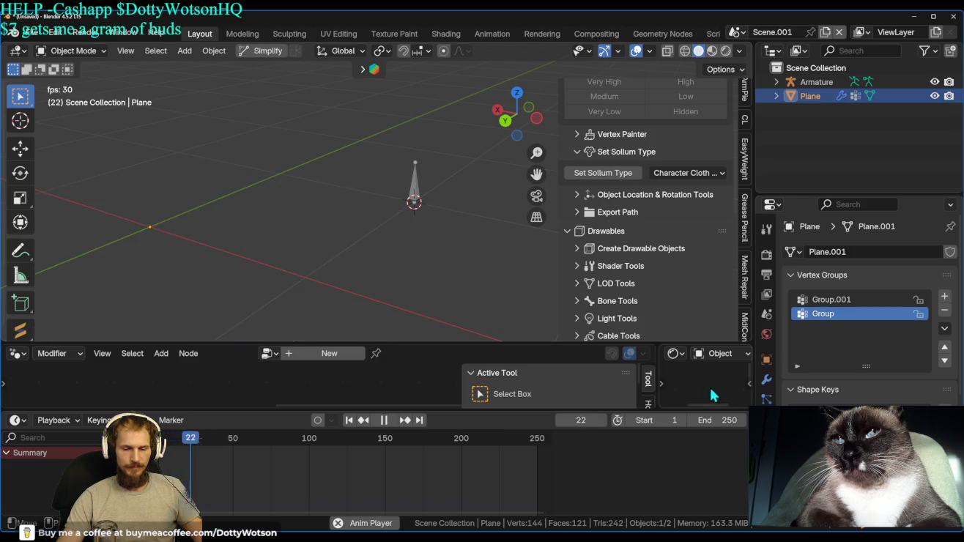
Set the cloth Pin Group to Group.001, then switch it back to Group.
click(766, 415)
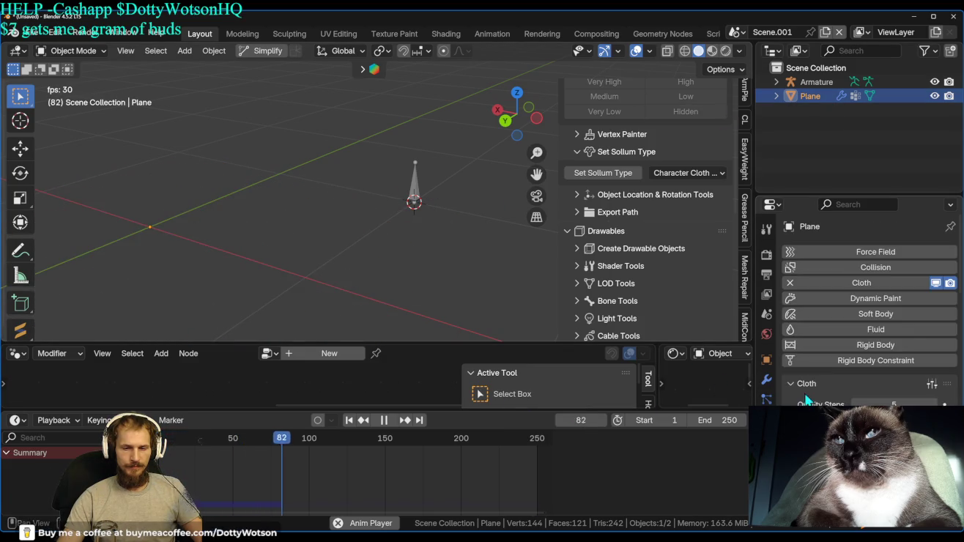
scroll(871, 344, down, 5)
scroll(871, 345, down, 5)
scroll(886, 366, down, 5)
click(907, 292)
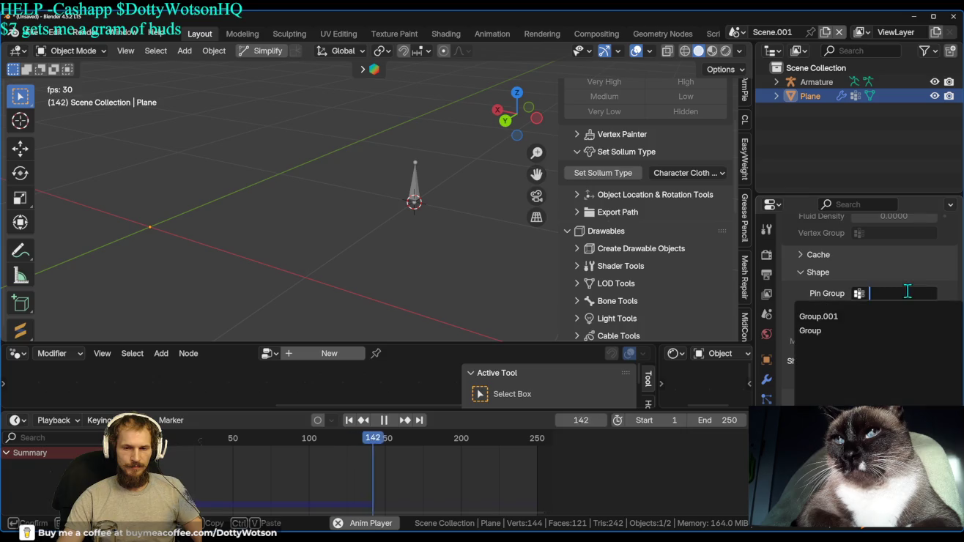
click(831, 316)
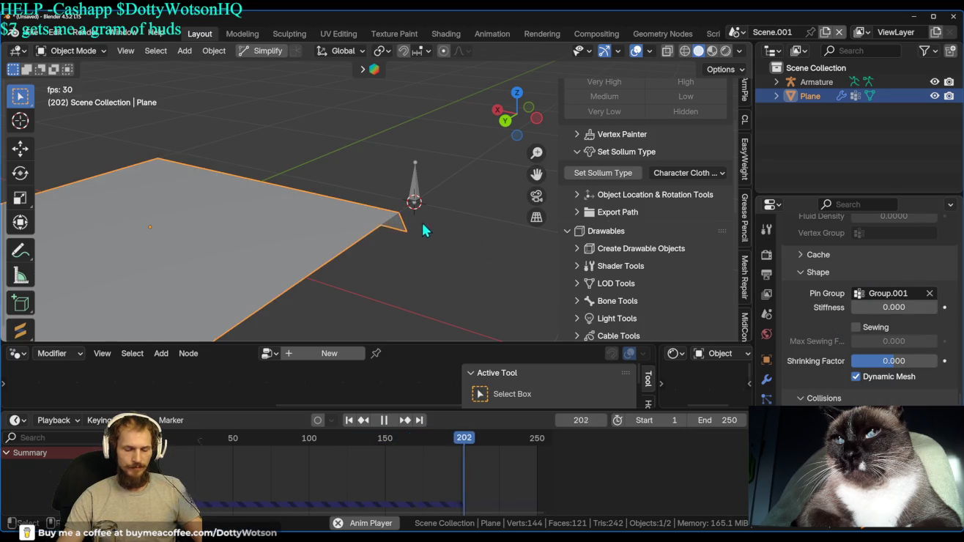
click(888, 295)
click(869, 328)
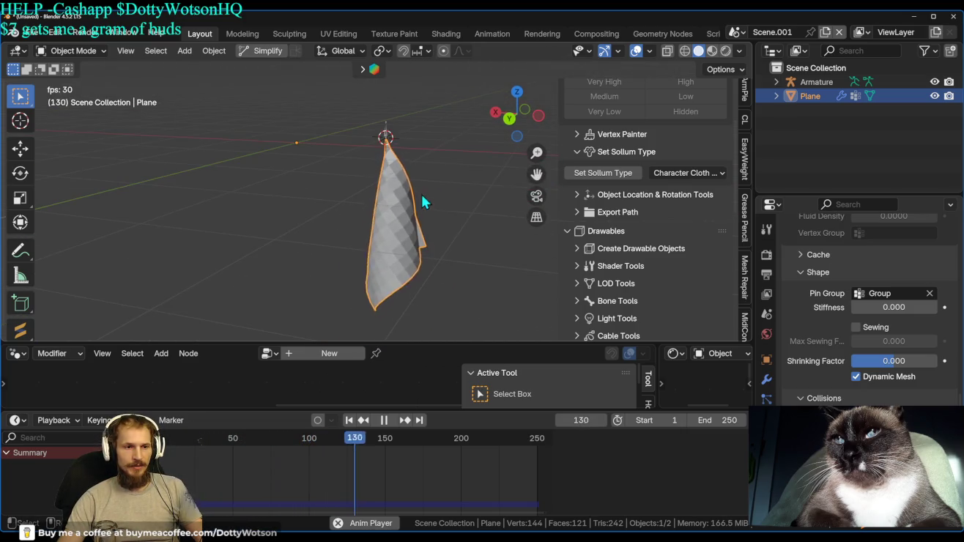
Apply Shade Smooth to the pinned cloth plane from its right-click menu.
scroll(425, 204, up, 5)
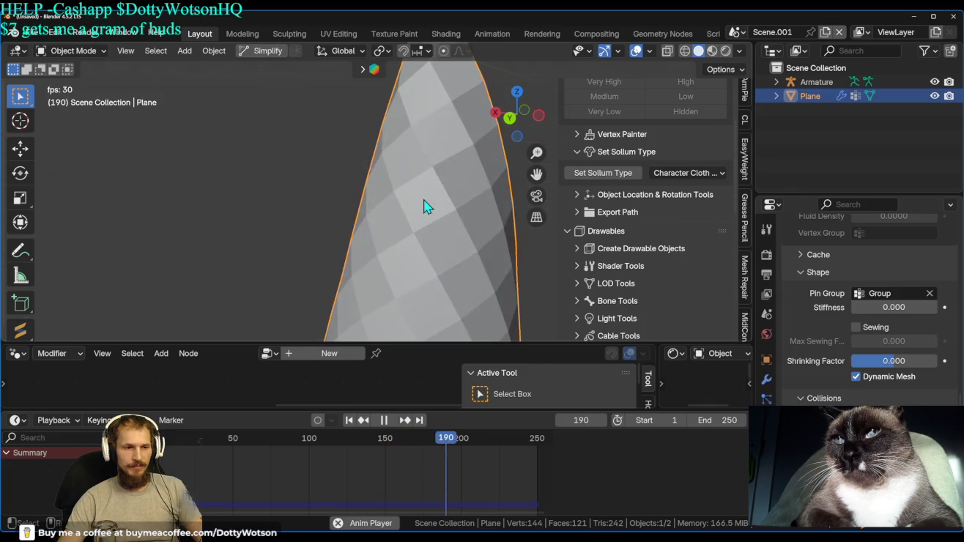
scroll(390, 199, down, 3)
key(grave)
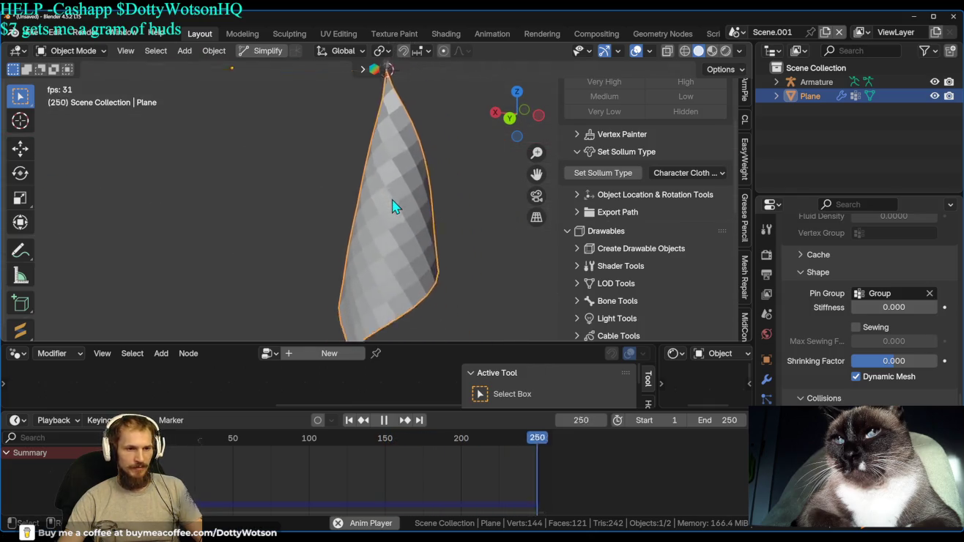
scroll(622, 220, down, 1)
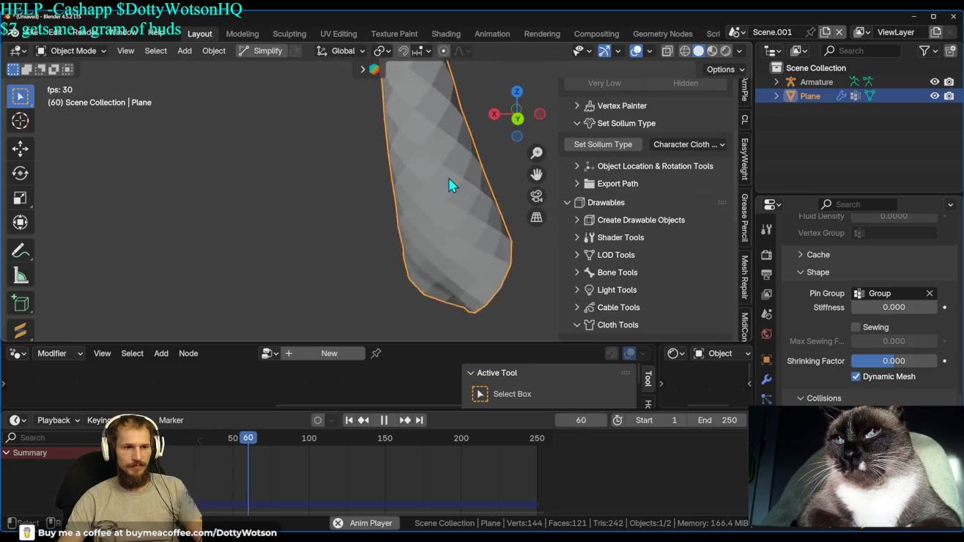
scroll(381, 198, down, 3)
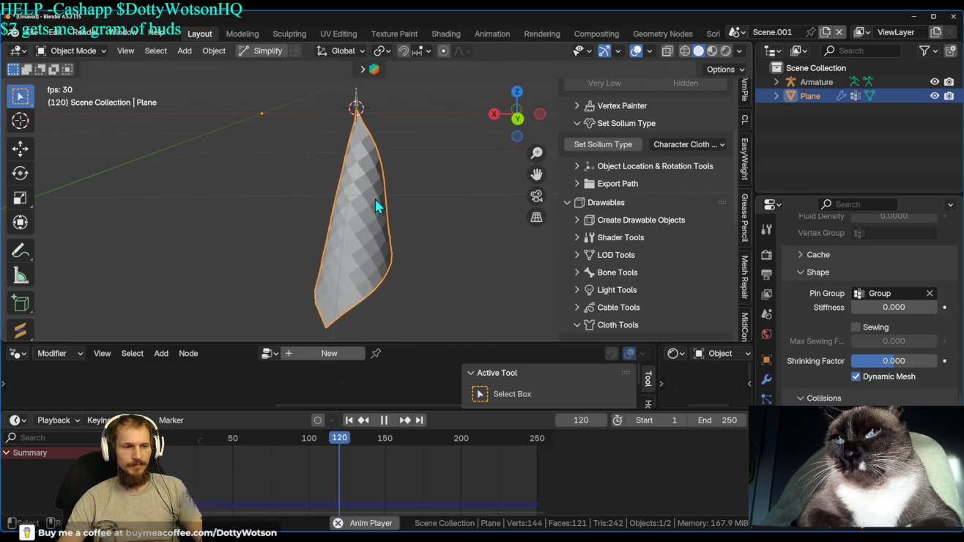
right_click(375, 205)
click(342, 140)
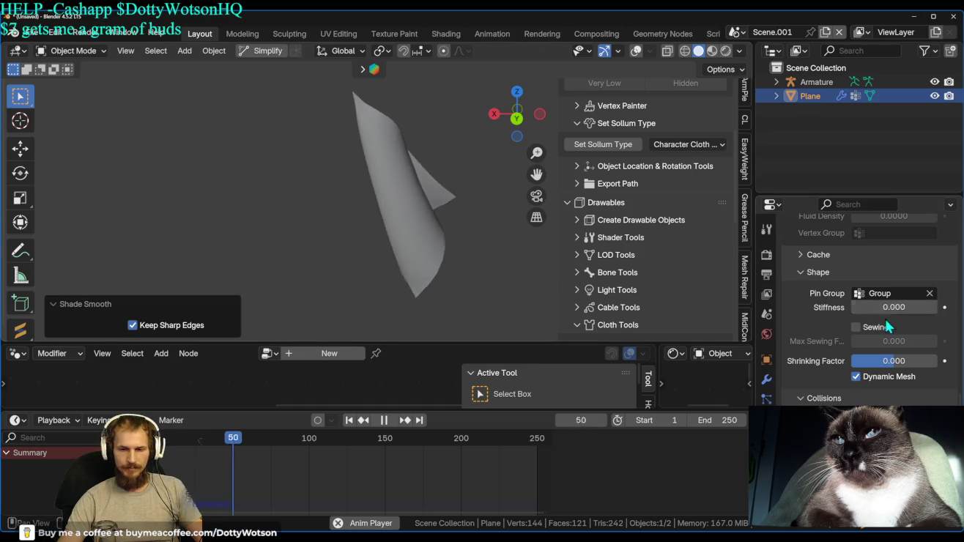
Set the cloth Vertex Mass to 67.1 kg and turn viewport overlays back on.
scroll(879, 322, up, 4)
scroll(875, 317, up, 4)
scroll(879, 315, up, 4)
scroll(886, 314, up, 3)
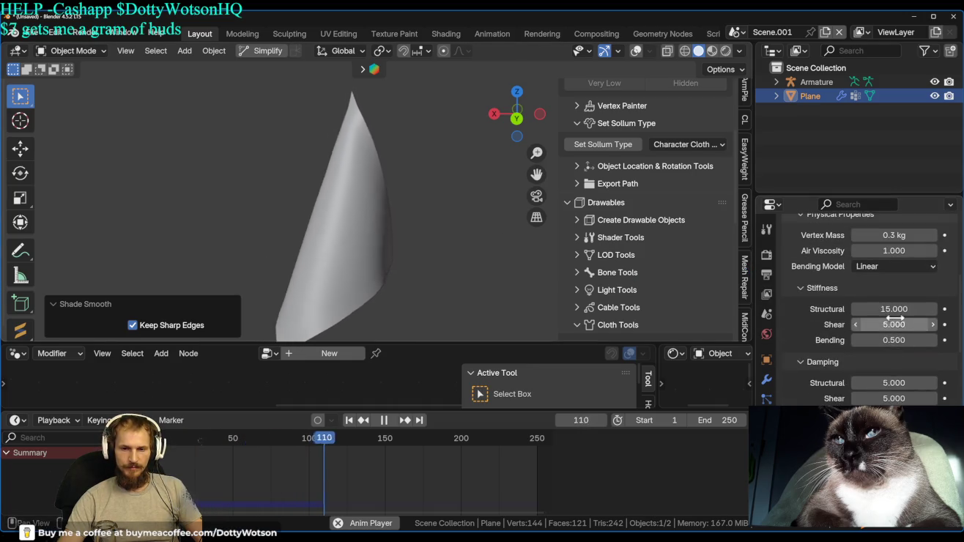
drag(894, 235, 934, 234)
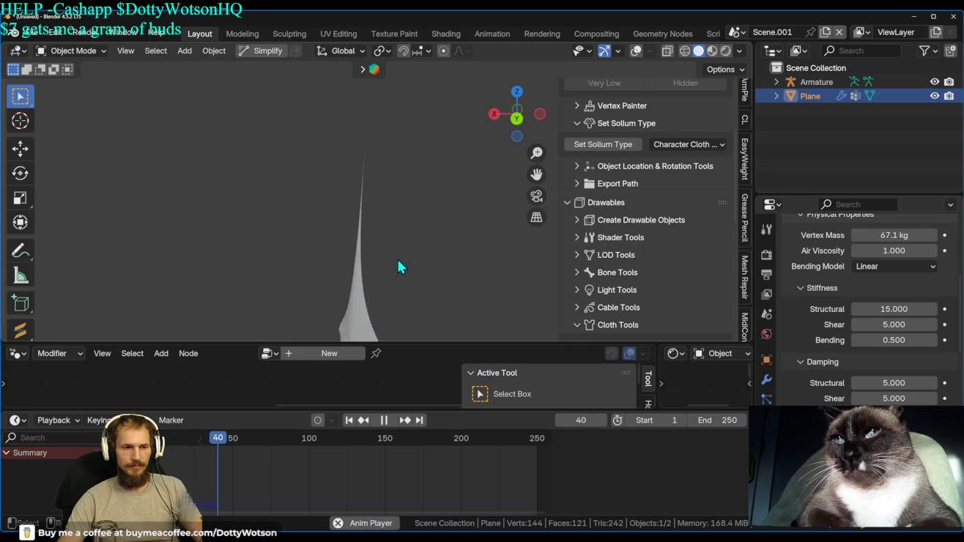
key(shift+alt+z)
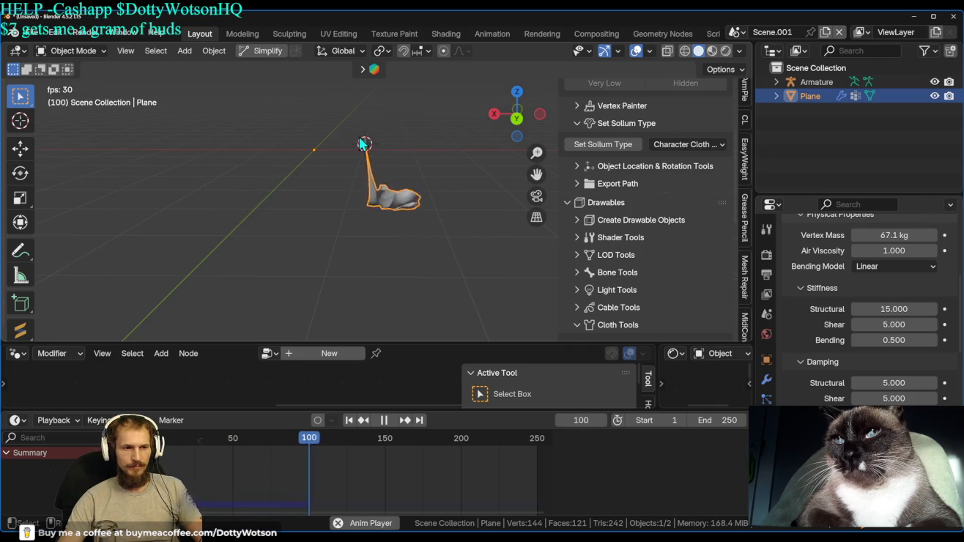
Test the cloth pin by grabbing the armature, cancelling, and reselecting the plane.
drag(365, 145, 374, 127)
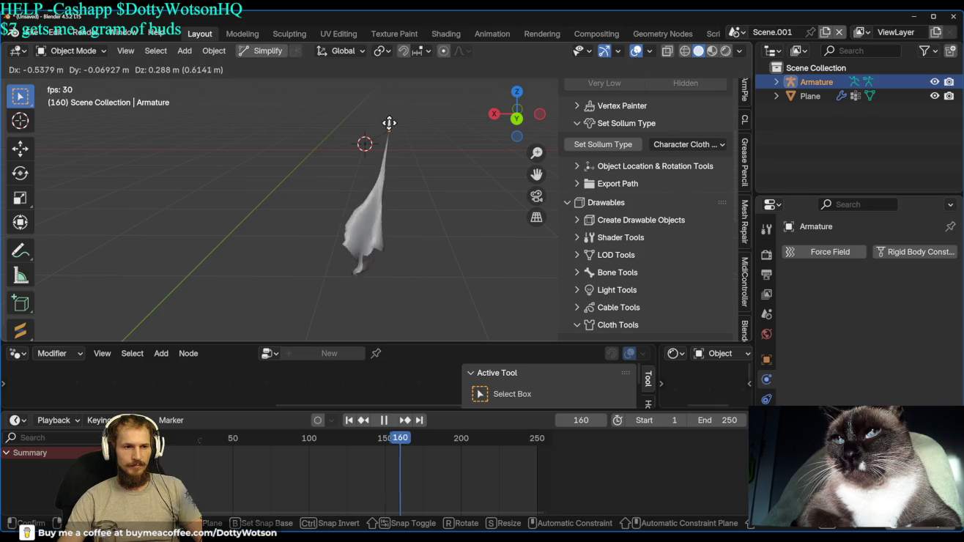
key(Escape)
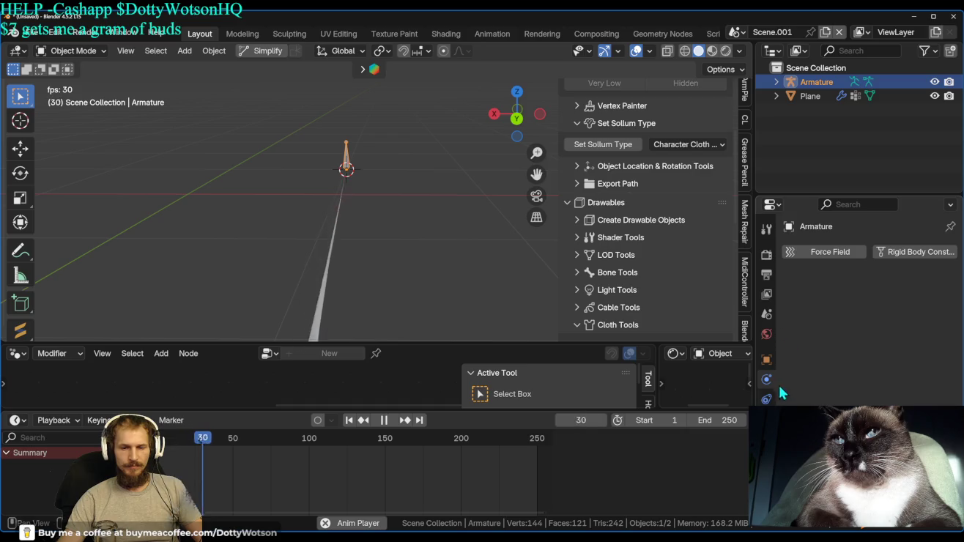
click(454, 291)
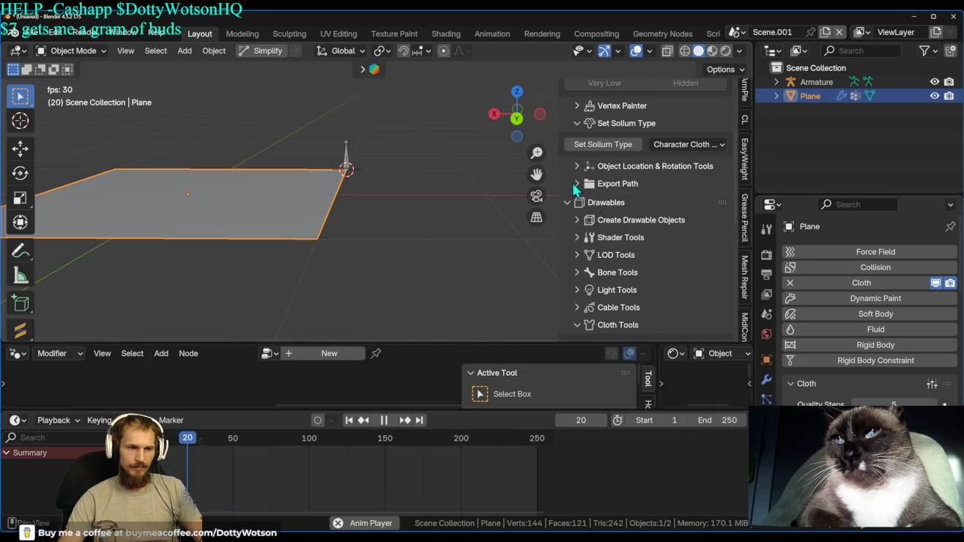
click(349, 156)
key(g)
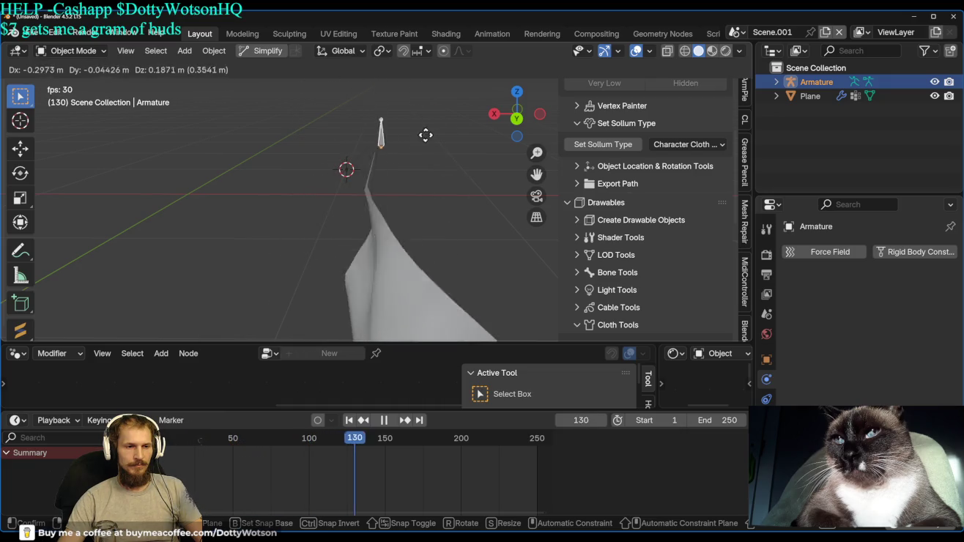
key(Escape)
click(415, 271)
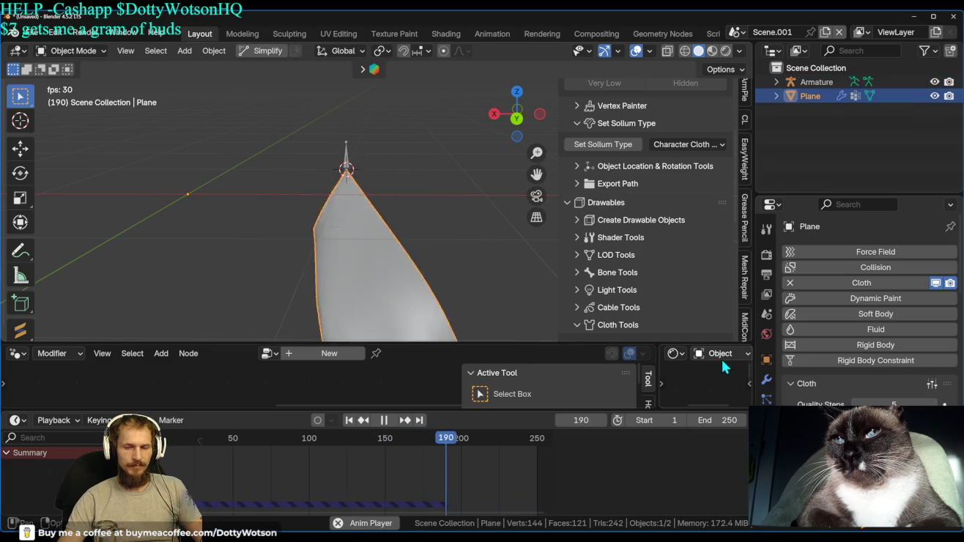
Grab the armature once more to pull the cloth, then cancel the move.
scroll(871, 309, down, 5)
scroll(870, 308, down, 5)
scroll(872, 307, down, 5)
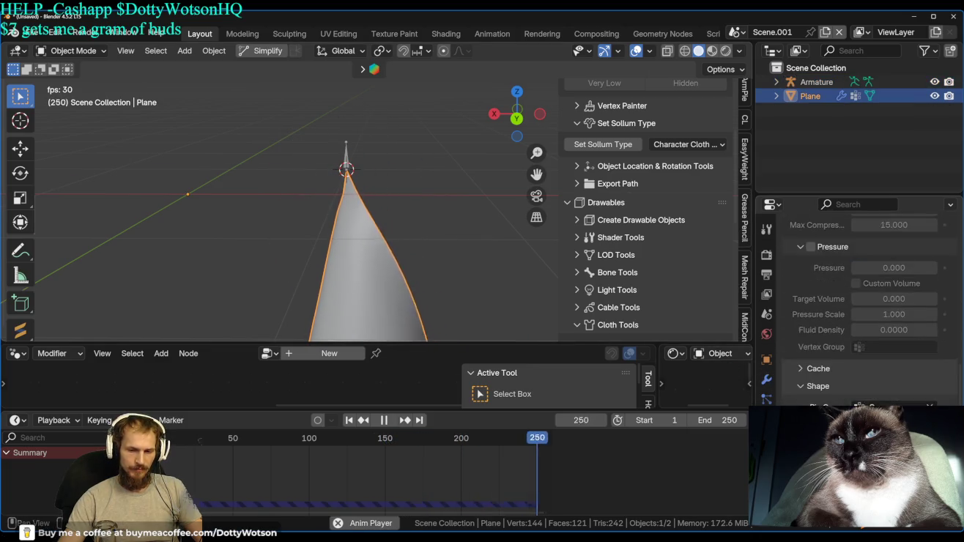
scroll(872, 309, down, 5)
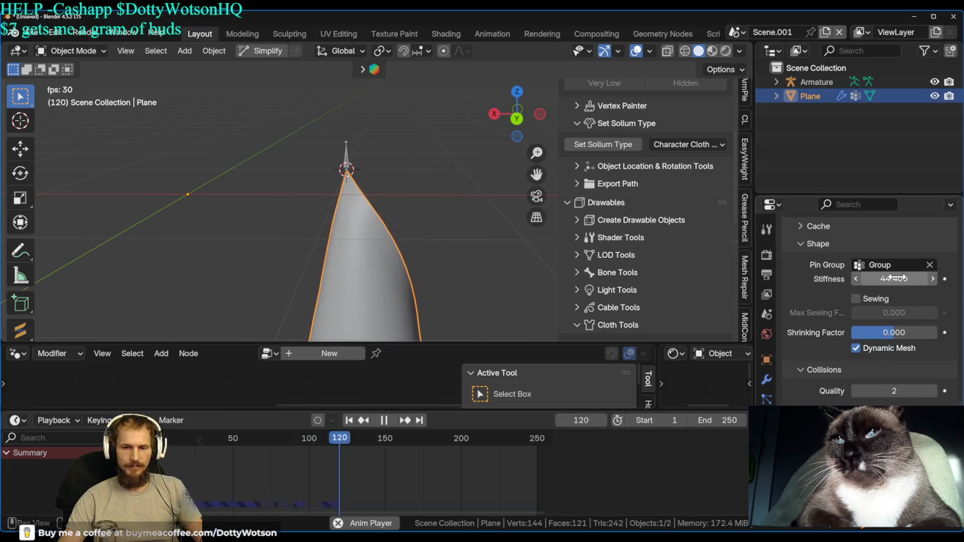
click(347, 167)
key(g)
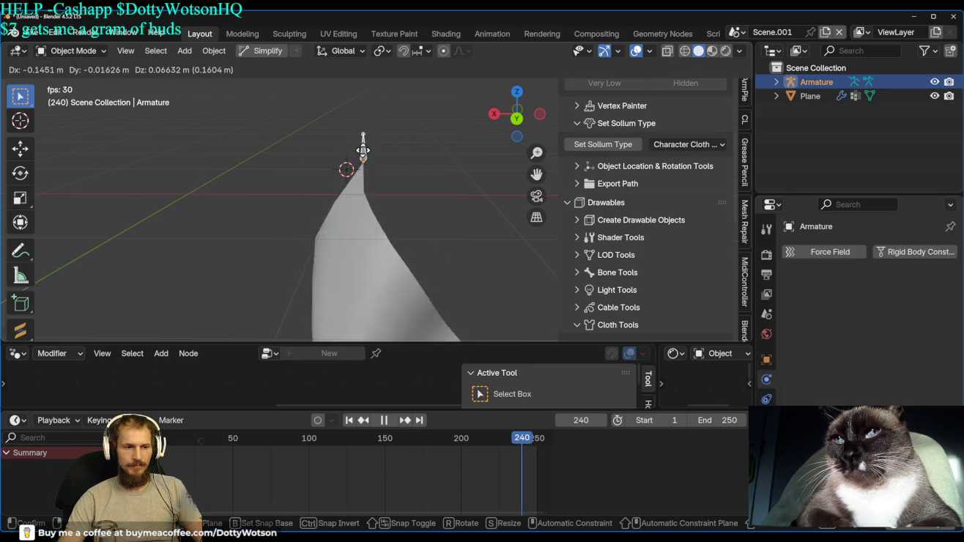
right_click(351, 157)
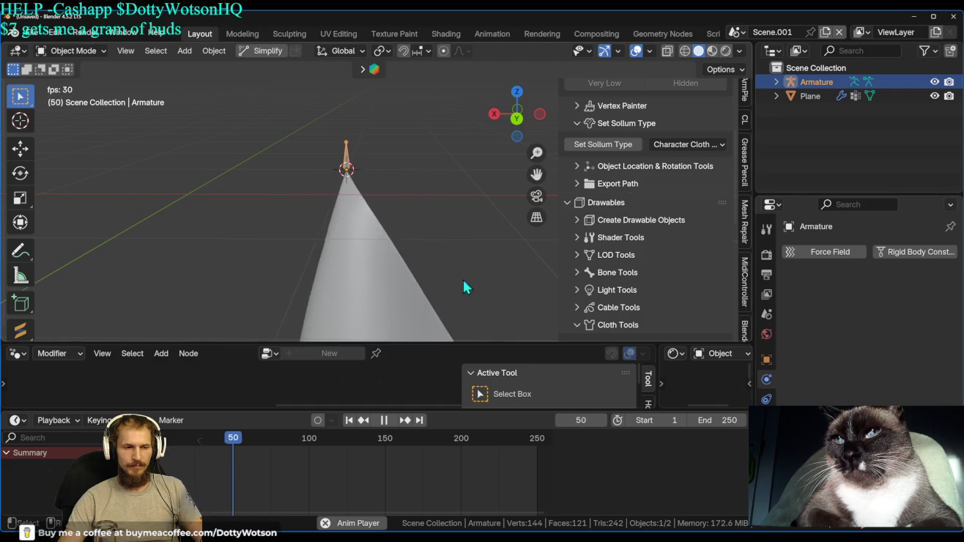
Select the cloth plane and show its Hook and Cloth modifier stack.
click(384, 288)
scroll(885, 404, down, 5)
scroll(885, 403, down, 5)
scroll(885, 404, down, 5)
click(766, 380)
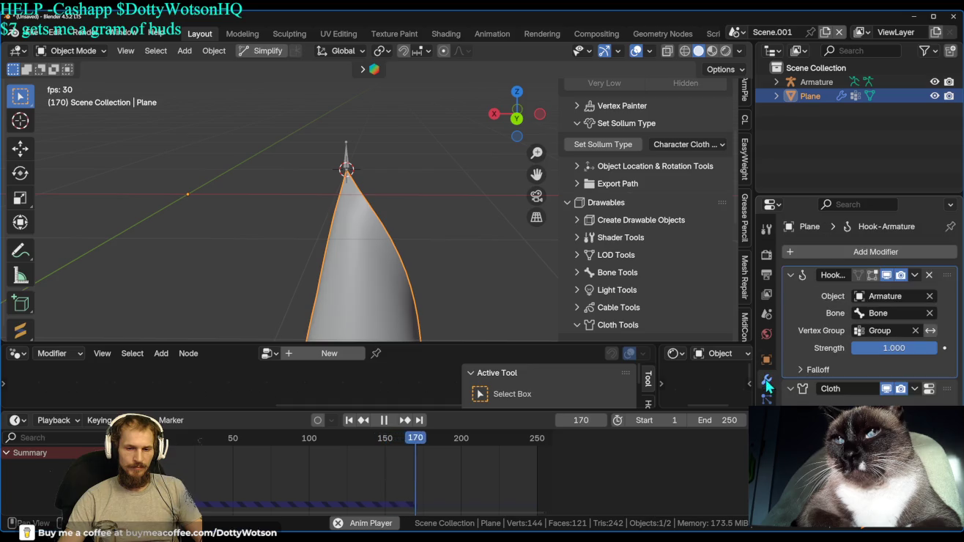
Move the Cloth modifier above Hook and test it with a cancelled armature move.
drag(944, 395, 944, 308)
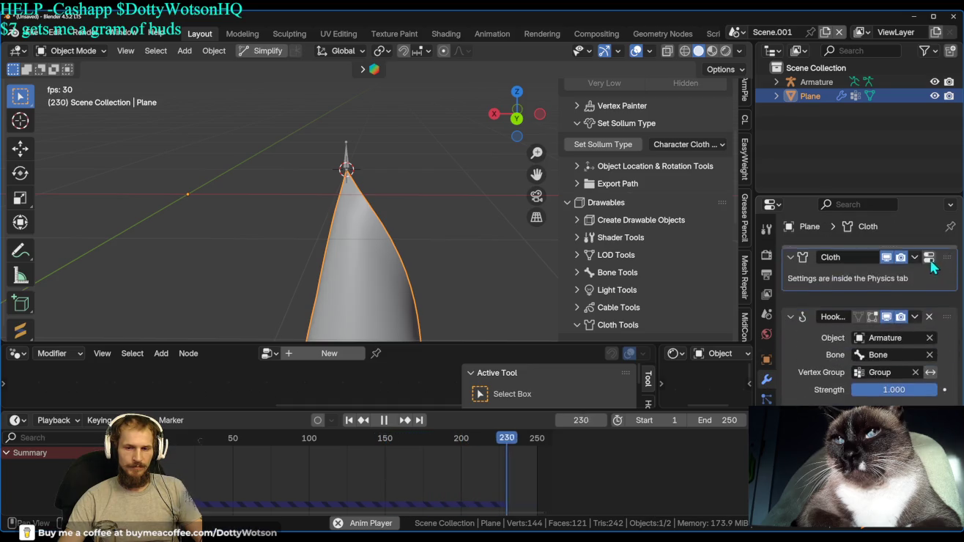
click(347, 156)
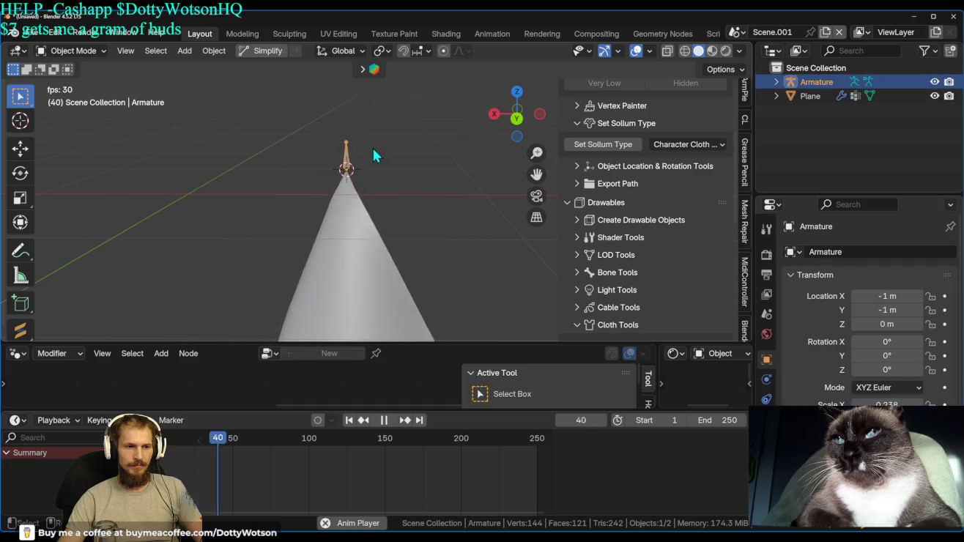
key(g)
key(Escape)
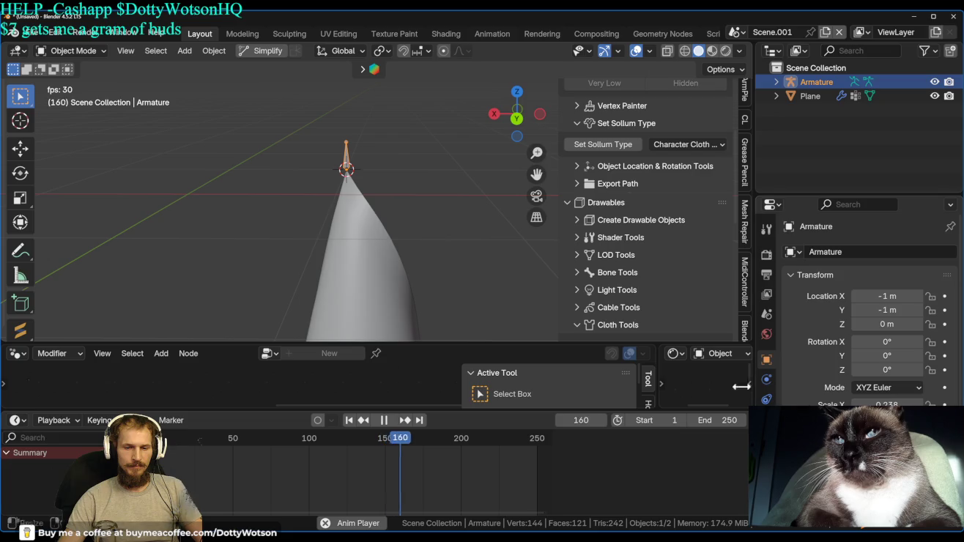
click(364, 226)
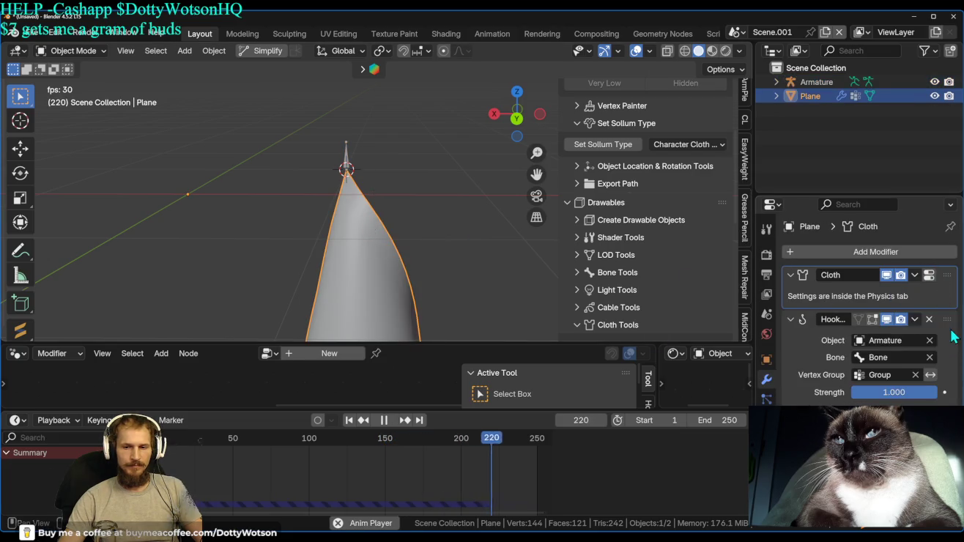
Put Hook back above Cloth, enable its edit-mode display, and test-move the armature.
drag(948, 319, 948, 275)
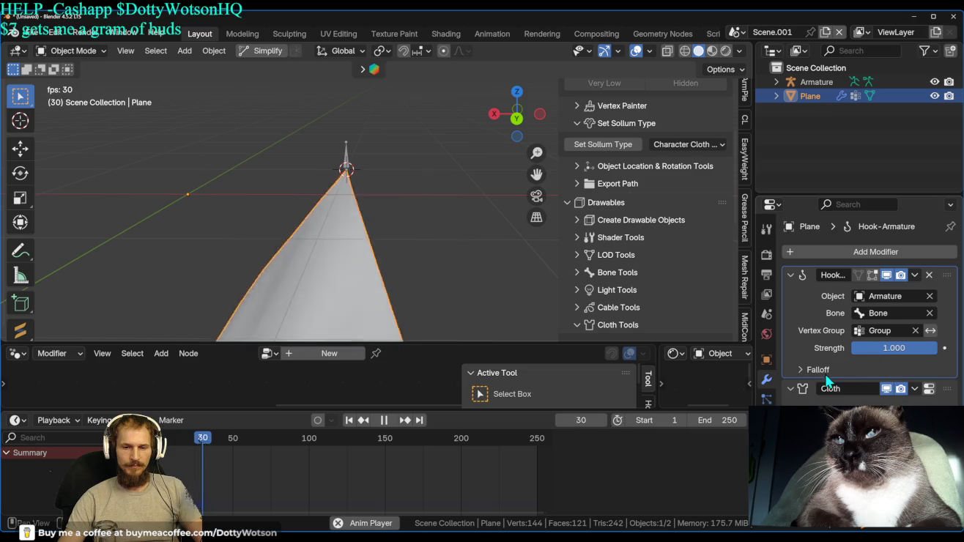
click(811, 370)
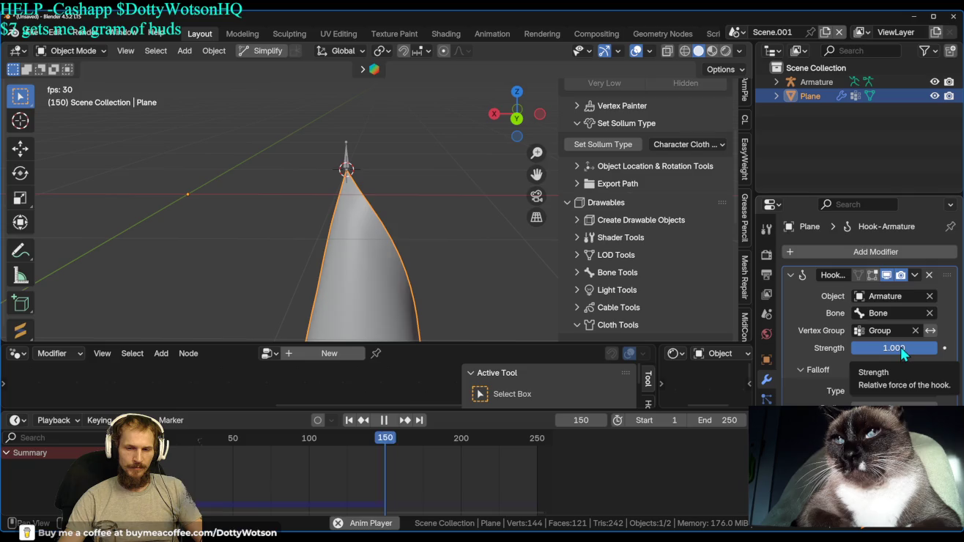
click(872, 275)
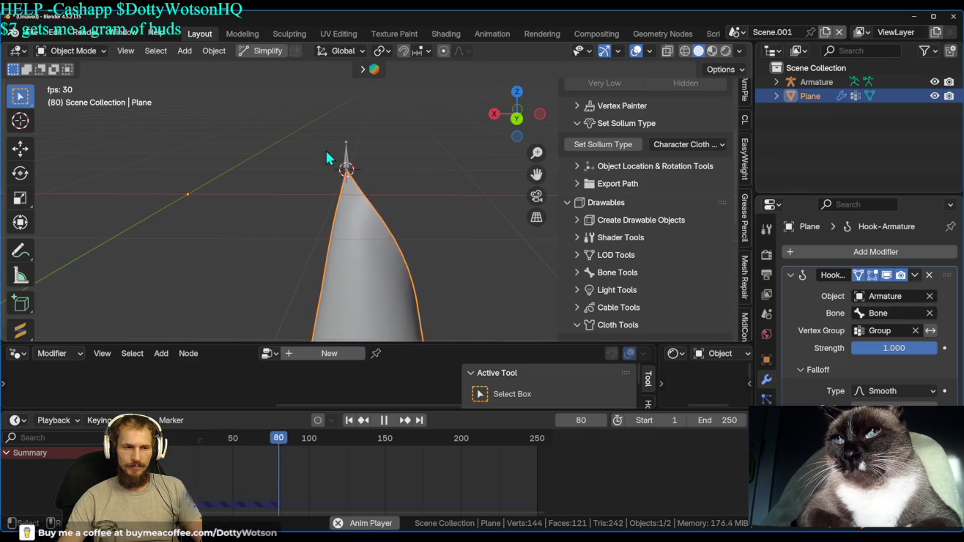
click(368, 151)
key(g)
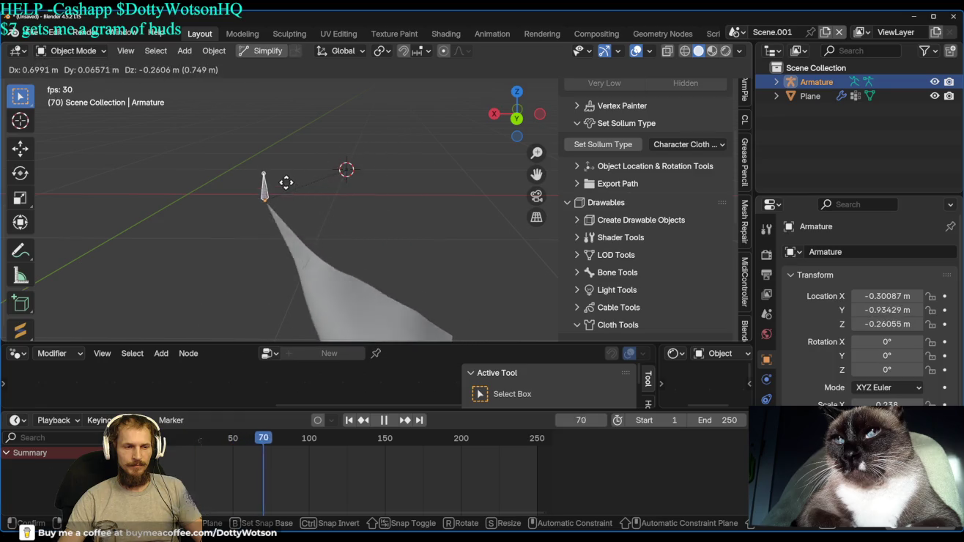
right_click(320, 185)
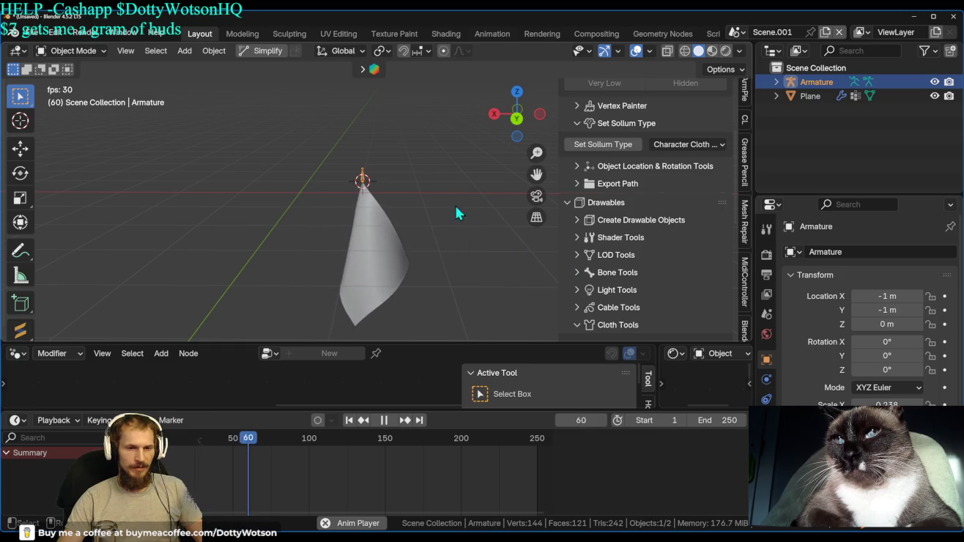
Expand the Diagnostics section in the Cloth Tools sidebar.
scroll(617, 272, down, 1)
scroll(602, 229, down, 2)
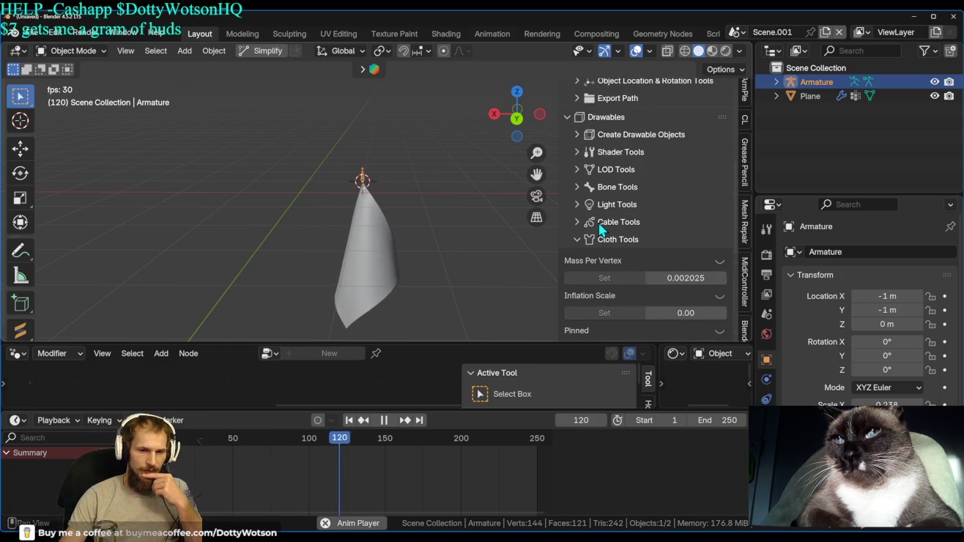
scroll(623, 241, down, 5)
scroll(627, 241, down, 1)
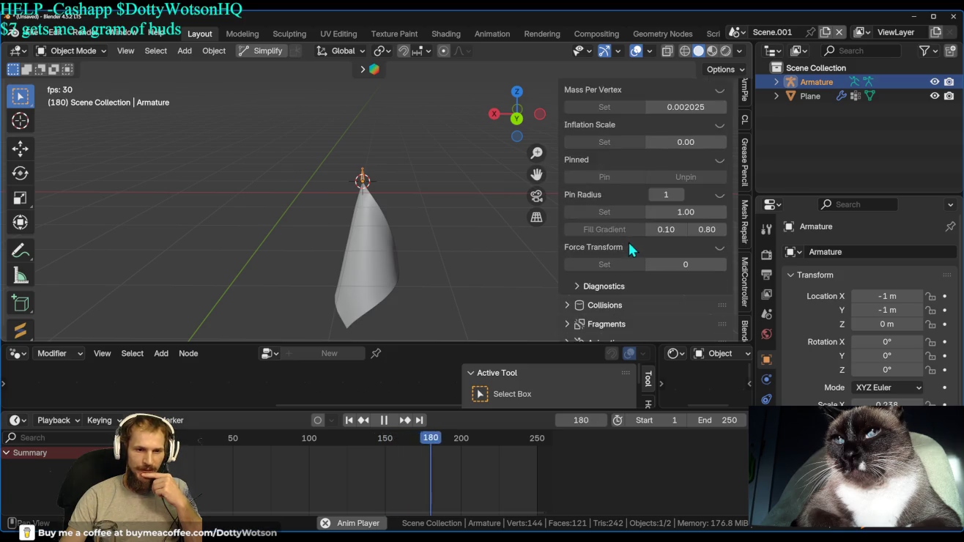
scroll(619, 247, up, 1)
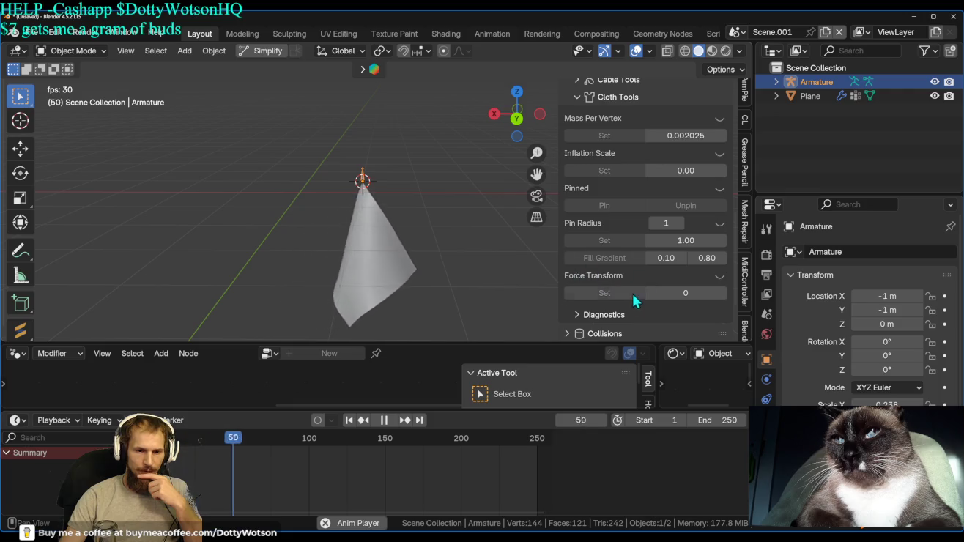
click(597, 314)
scroll(619, 293, down, 4)
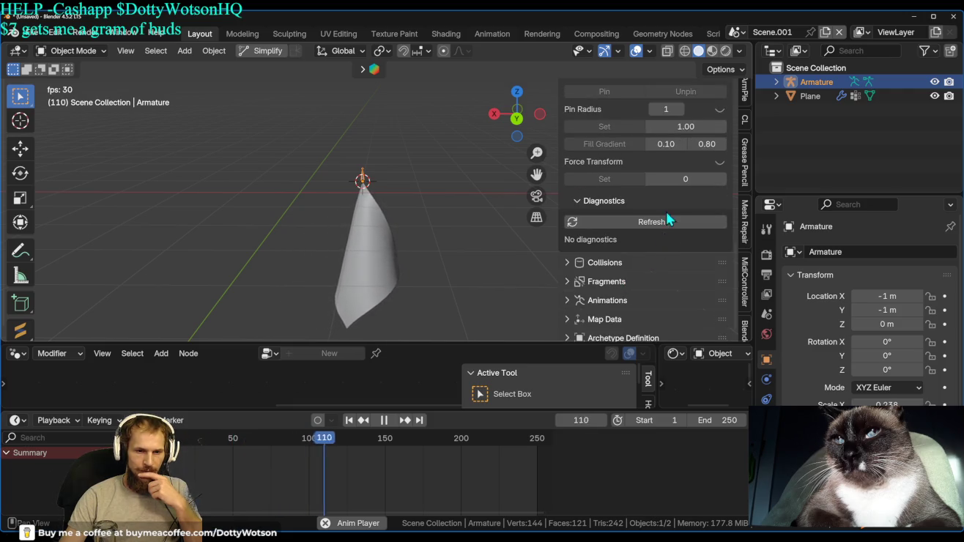
scroll(689, 222, up, 3)
scroll(690, 222, up, 1)
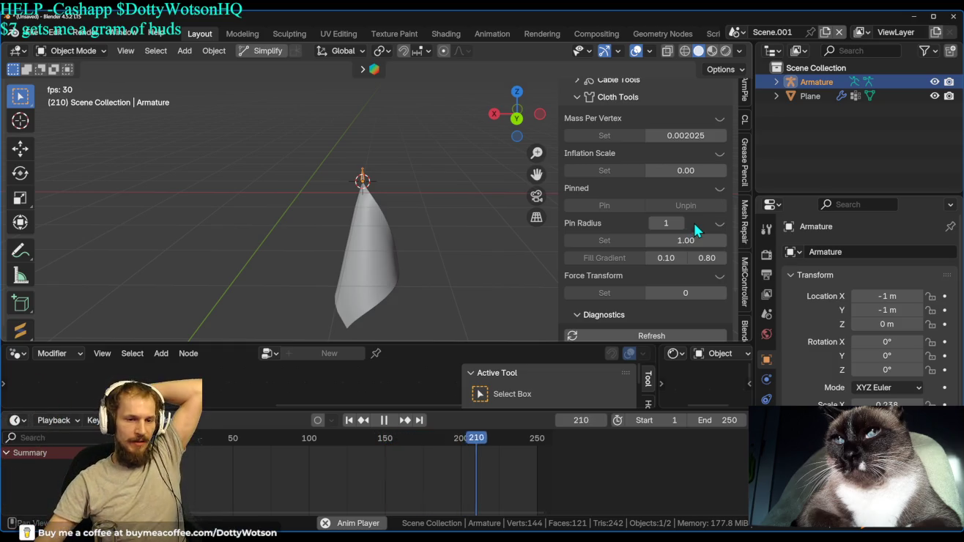
Stop playback, replay the drape, then stop and rewind to frame 1.
key(Escape)
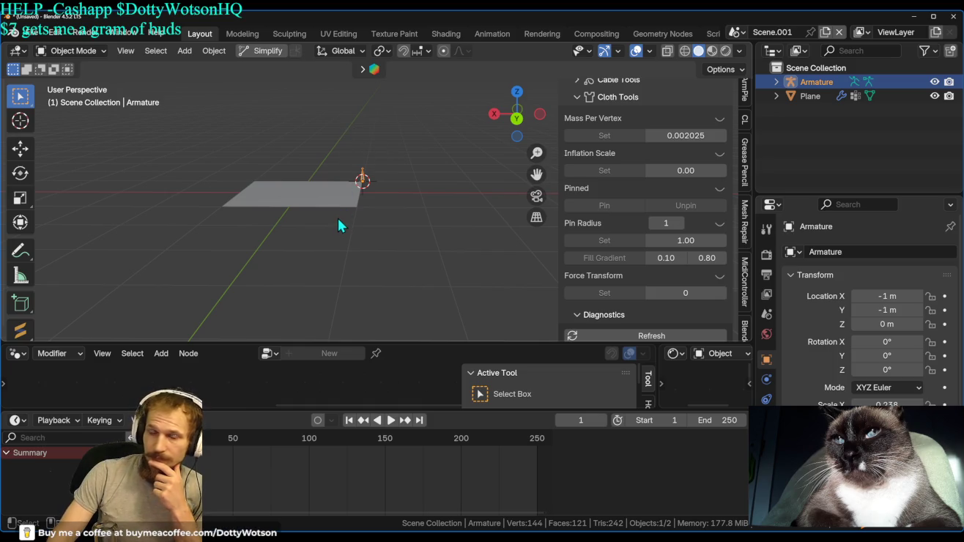
click(389, 421)
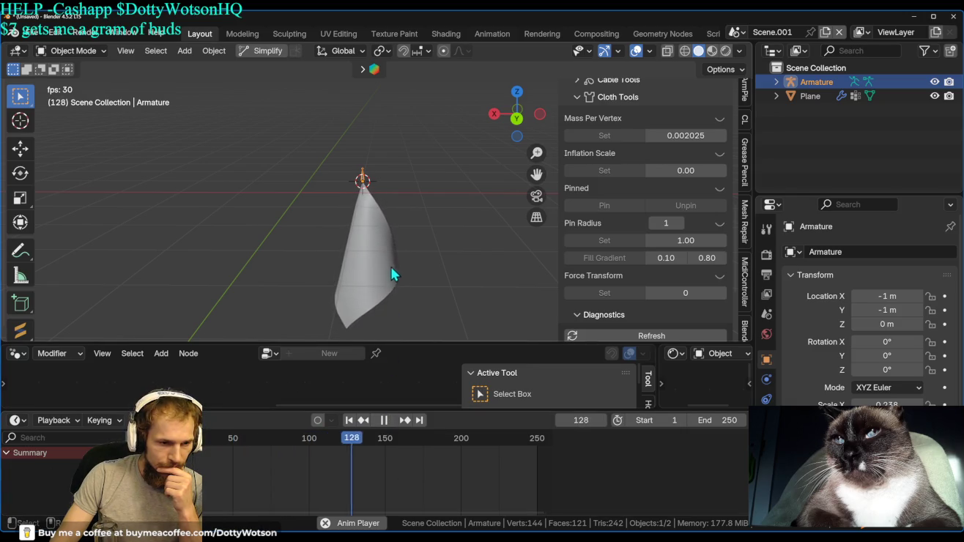
click(385, 424)
click(350, 419)
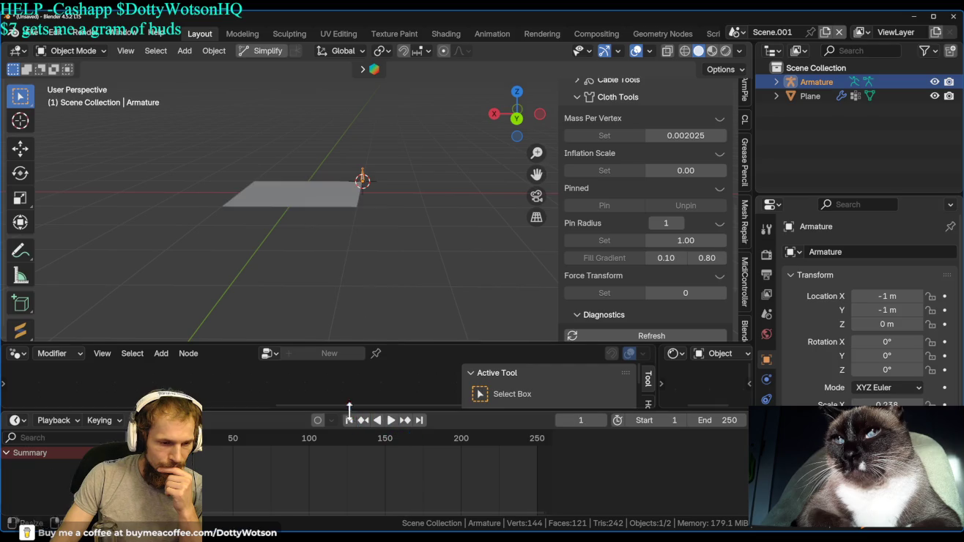
Select the cloth plane and select all its vertices in Edit Mode.
key(ctrl+Tab)
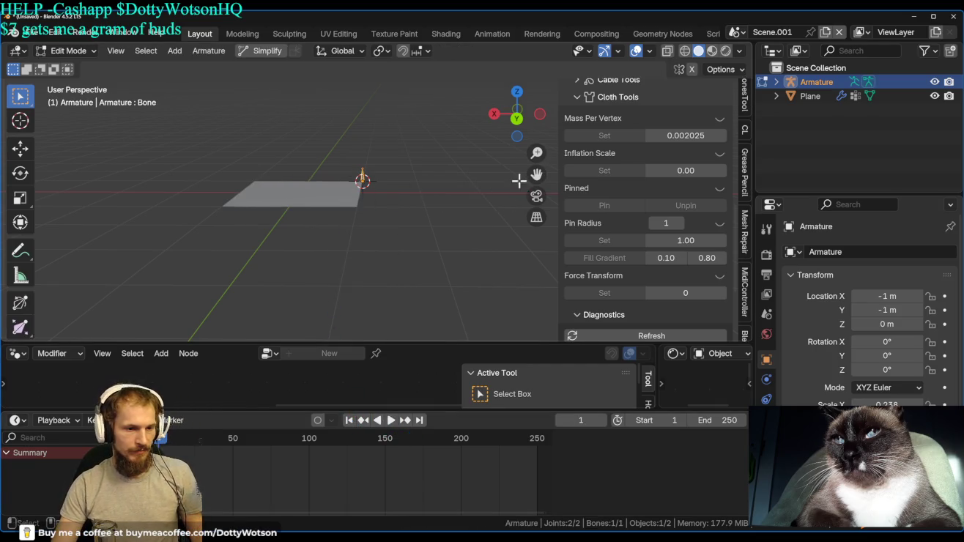
key(Tab)
click(313, 201)
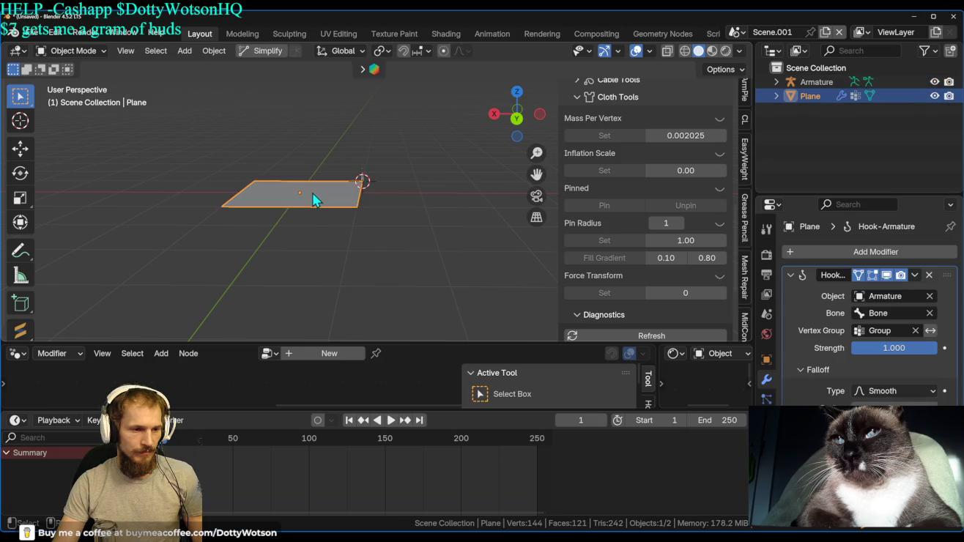
key(Tab)
key(a)
Subdivide the plane with 9 cuts, return to Object Mode and replay the simulation.
right_click(322, 191)
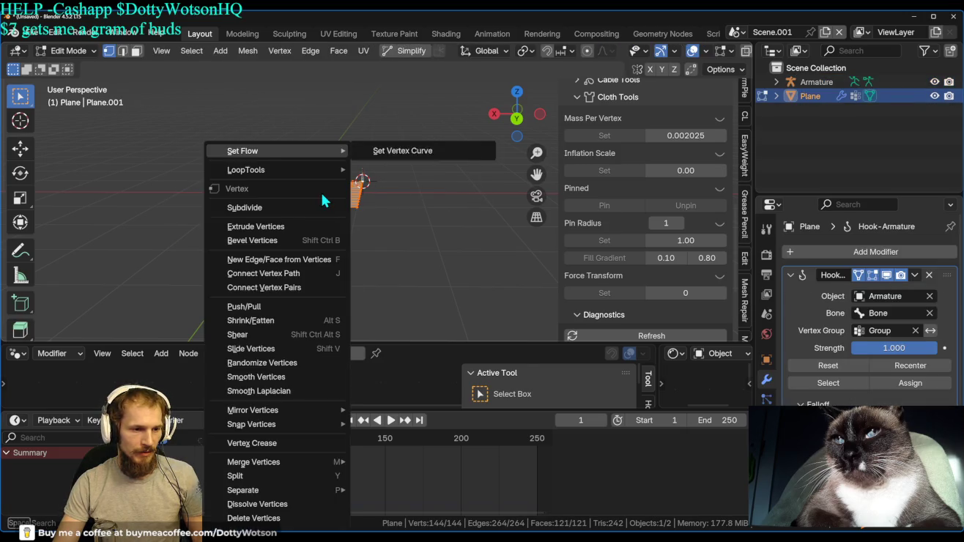
click(269, 206)
drag(181, 232, 239, 214)
key(ctrl+Tab)
key(space)
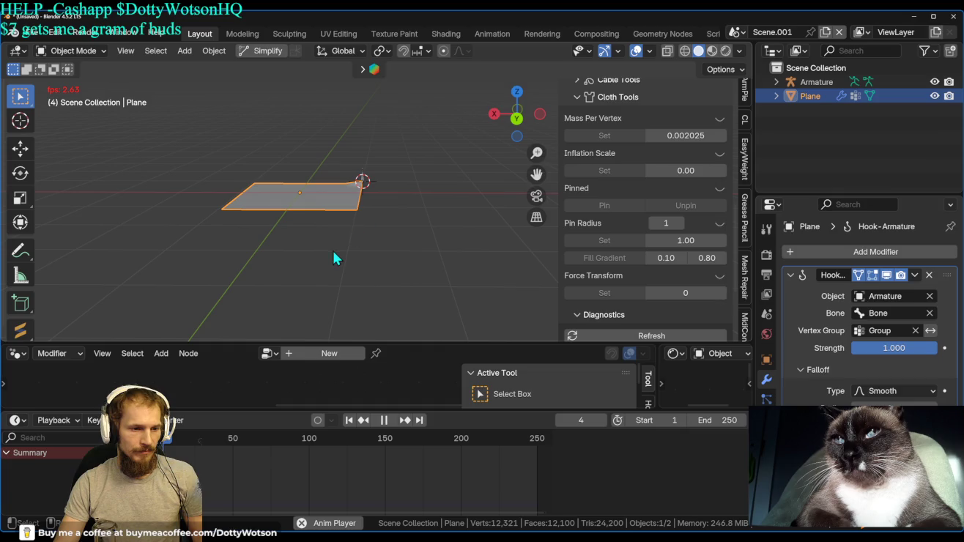
Pan to follow the dense cloth's folds, rewind it flat to frame 1, and show Physics settings.
scroll(341, 210, up, 5)
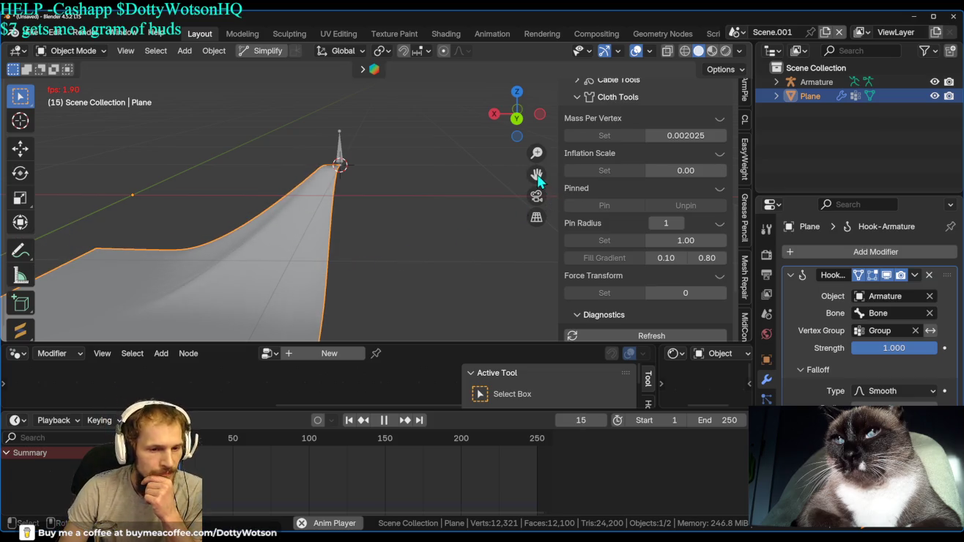
drag(536, 175, 547, 44)
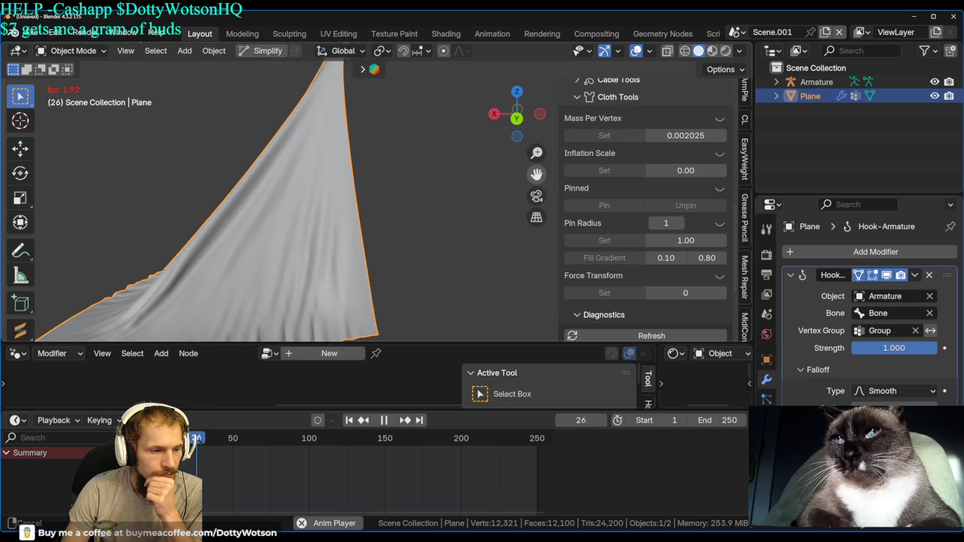
drag(548, 43, 416, 192)
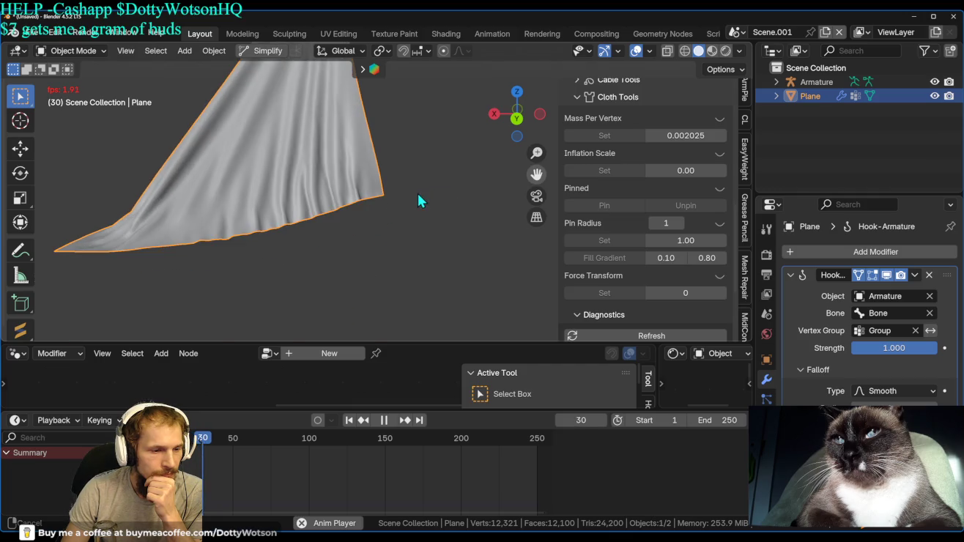
drag(528, 183, 524, 224)
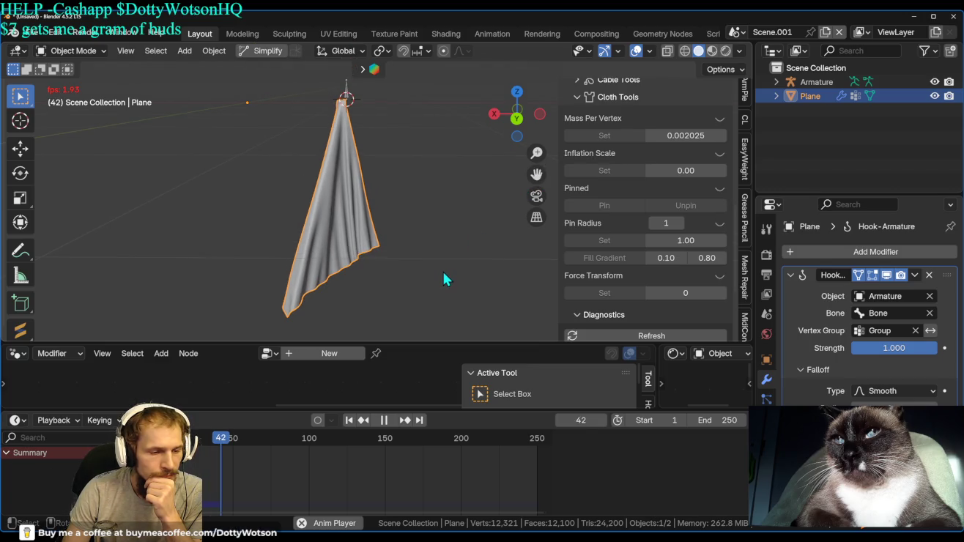
click(349, 422)
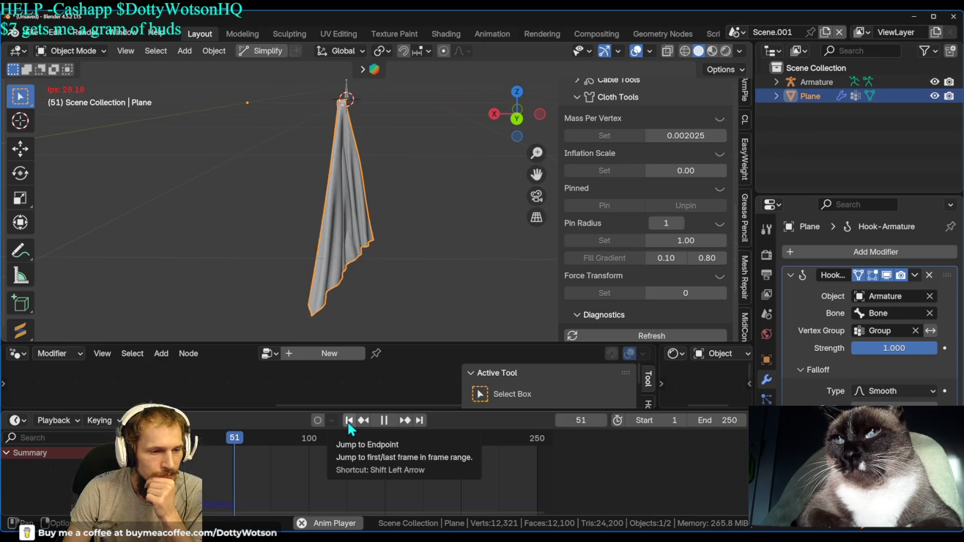
key(Escape)
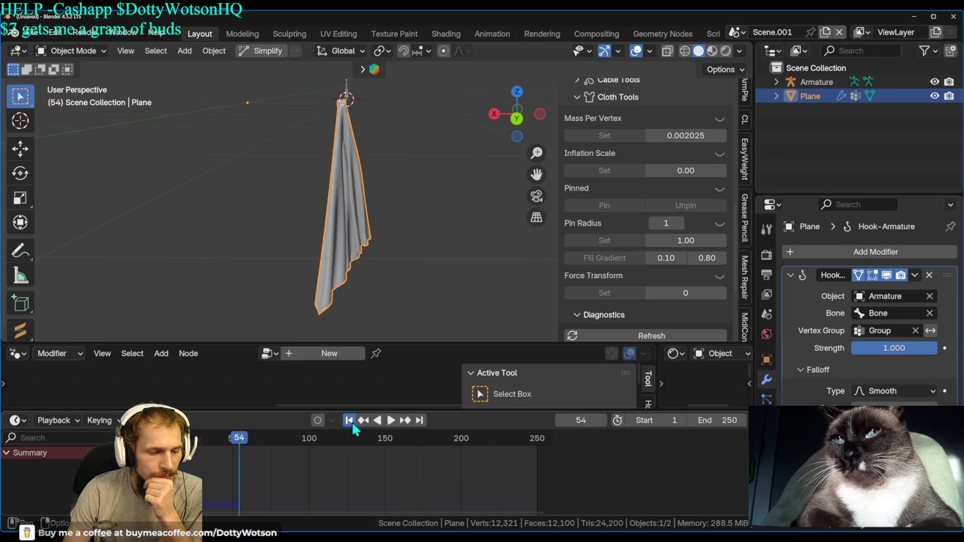
click(766, 418)
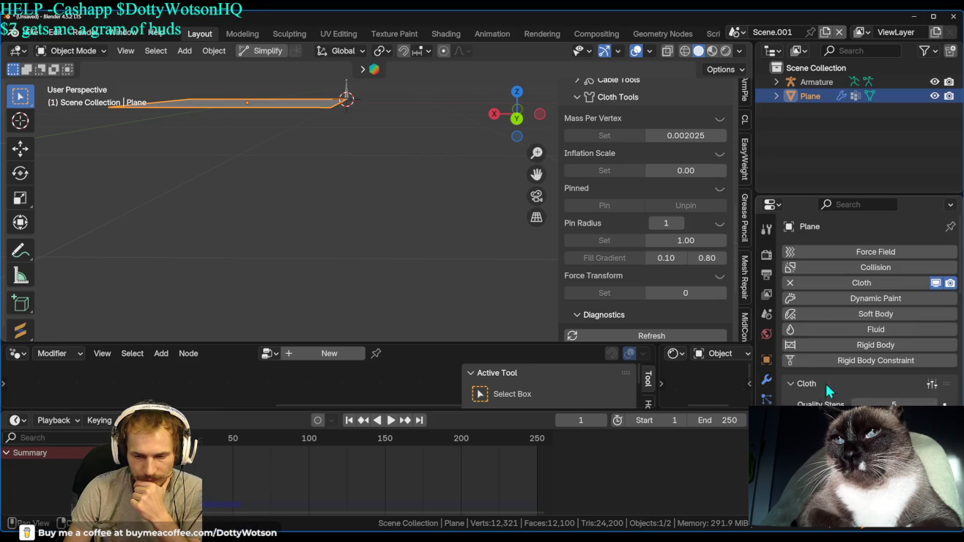
Scroll to Cloth Collisions, play the dense cloth drape, then restart it from the beginning.
scroll(836, 388, down, 5)
scroll(835, 388, down, 5)
scroll(835, 388, down, 5)
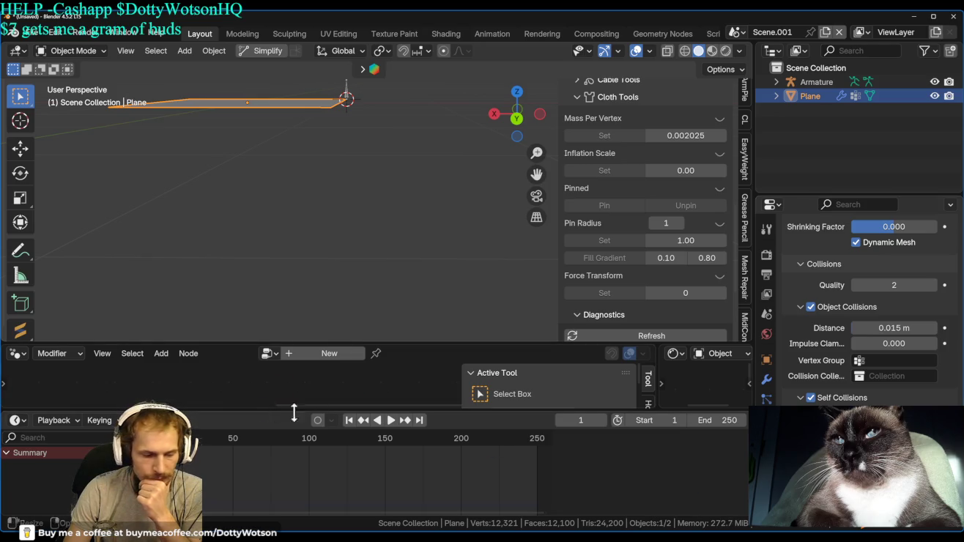
click(389, 420)
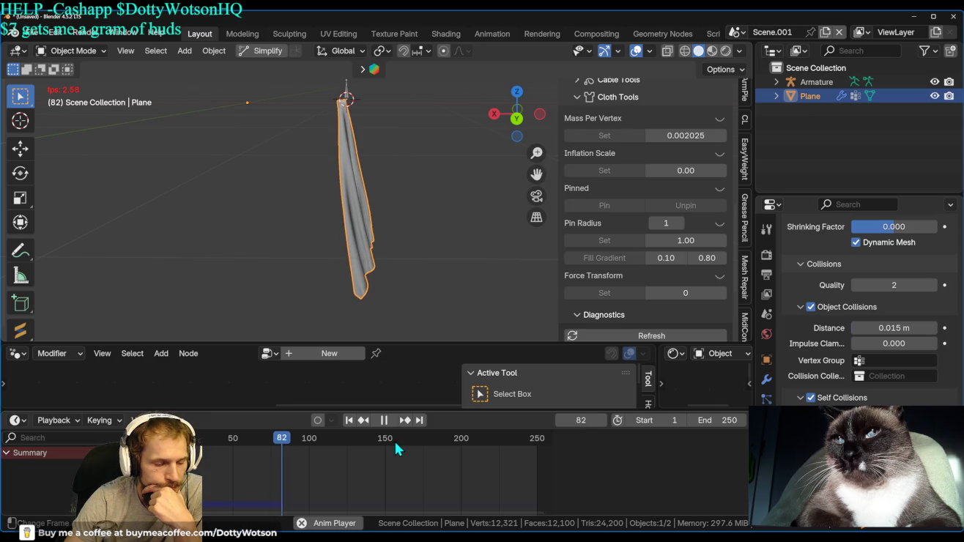
click(349, 419)
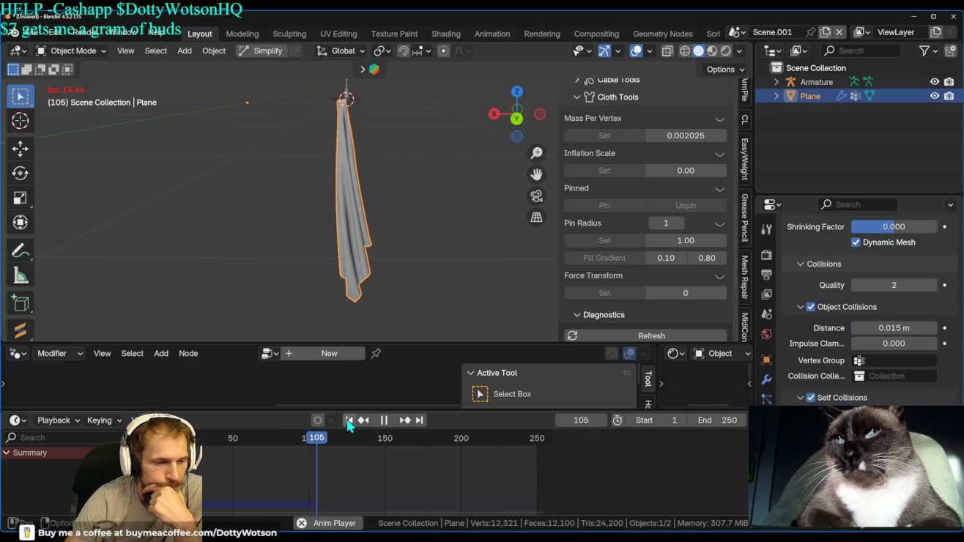
Pause the cloth simulation at frame 112 and orbit and zoom to inspect its folds.
click(384, 420)
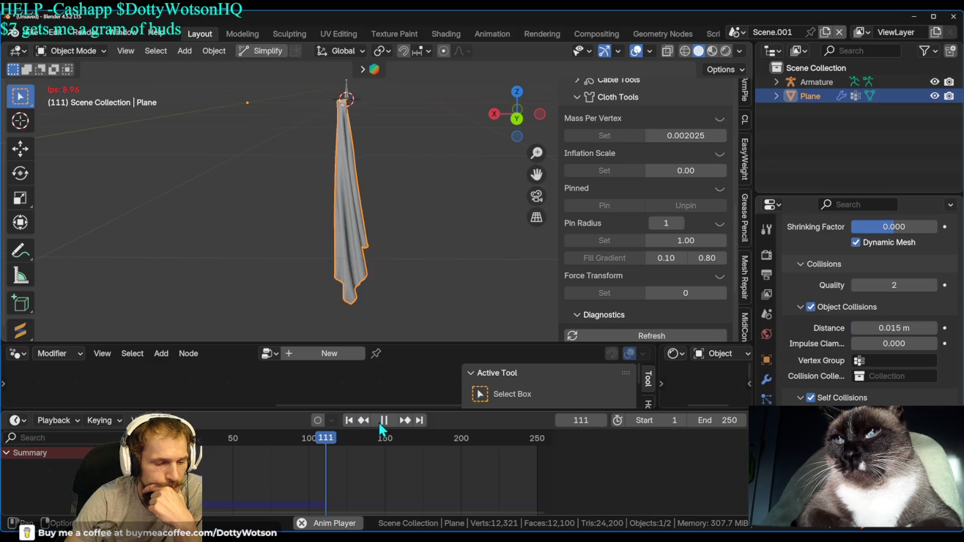
scroll(348, 267, up, 3)
scroll(363, 286, up, 2)
mouse_move(362, 282)
middle_down()
mouse_move(456, 216)
mouse_move(564, 175)
middle_up()
scroll(367, 195, down, 3)
mouse_move(366, 258)
middle_down()
mouse_move(481, 220)
mouse_move(416, 118)
mouse_move(281, 127)
mouse_move(152, 106)
mouse_move(126, 156)
mouse_move(338, 118)
mouse_move(374, 248)
middle_up()
scroll(458, 224, up, 5)
Frame the whole hanging cloth, orbit around it, and bring up the Add menu.
scroll(345, 209, up, 5)
mouse_move(345, 208)
middle_down()
mouse_move(445, 183)
mouse_move(369, 208)
mouse_move(346, 200)
mouse_move(416, 229)
mouse_move(432, 278)
mouse_move(452, 236)
mouse_move(437, 309)
mouse_move(340, 139)
mouse_move(428, 244)
mouse_move(129, 281)
mouse_move(211, 238)
middle_up()
scroll(349, 215, down, 5)
scroll(345, 199, up, 2)
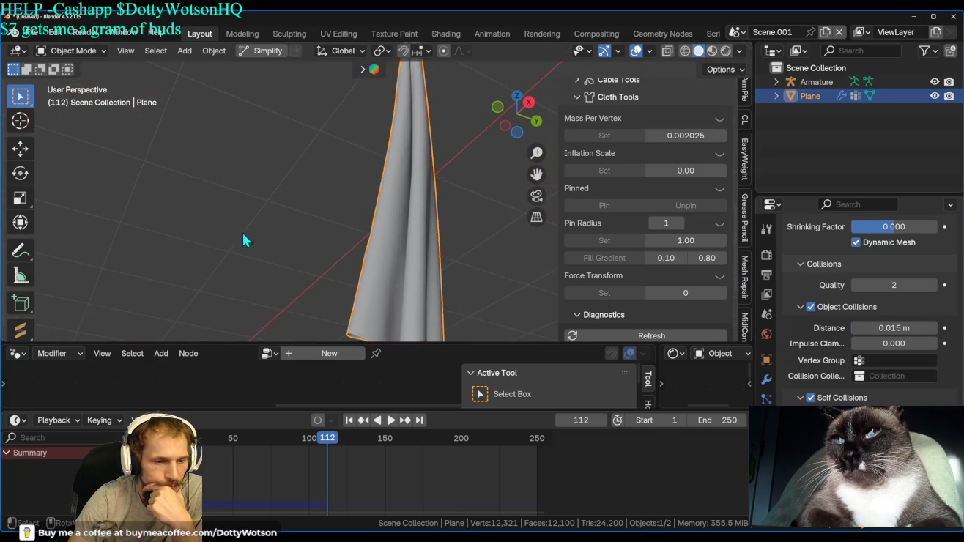
key(KP_Decimal)
mouse_move(399, 145)
middle_down()
mouse_move(255, 232)
mouse_move(119, 282)
mouse_move(124, 202)
middle_up()
mouse_move(362, 207)
middle_down()
mouse_move(403, 196)
mouse_move(389, 181)
mouse_move(385, 222)
middle_up()
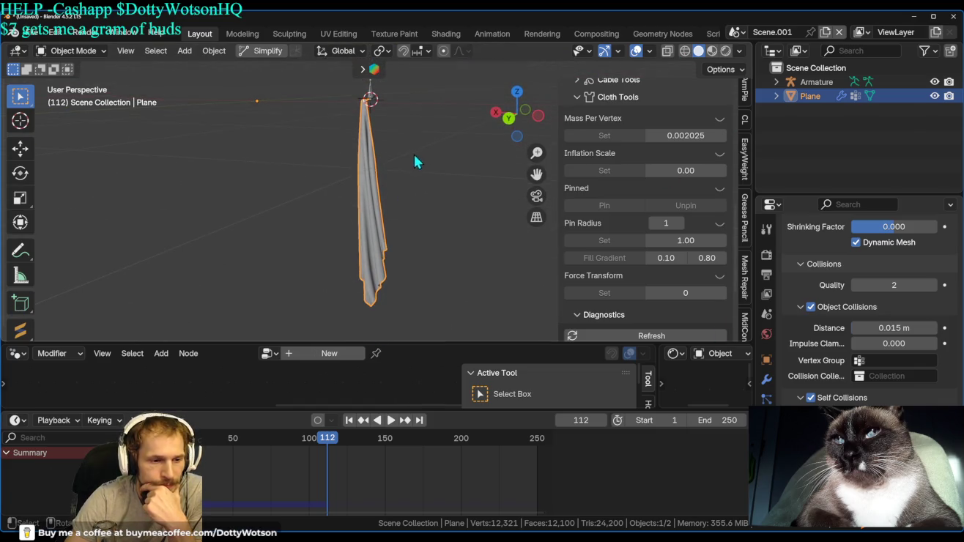
key(shift+a)
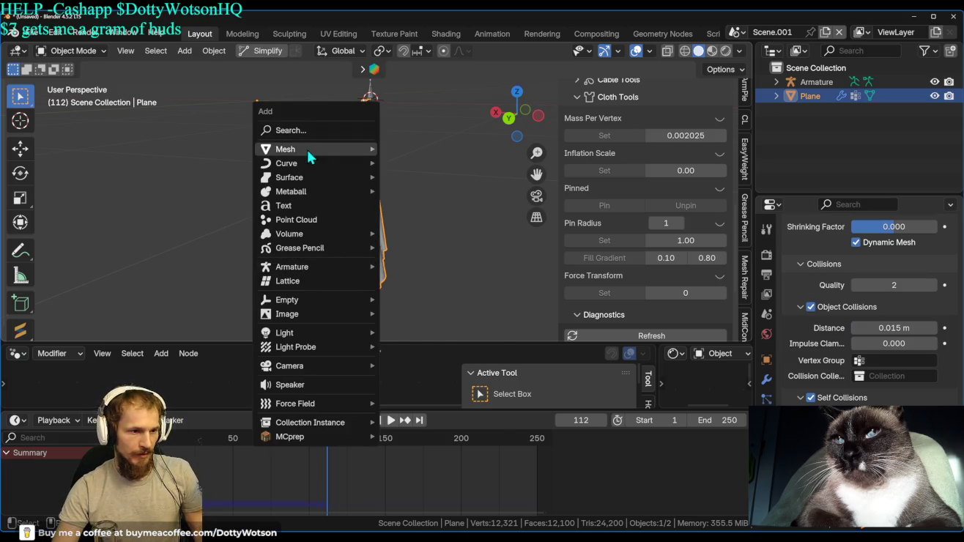
Add a new plane and scale it by -9.101 into a large ground plane.
click(412, 148)
key(s)
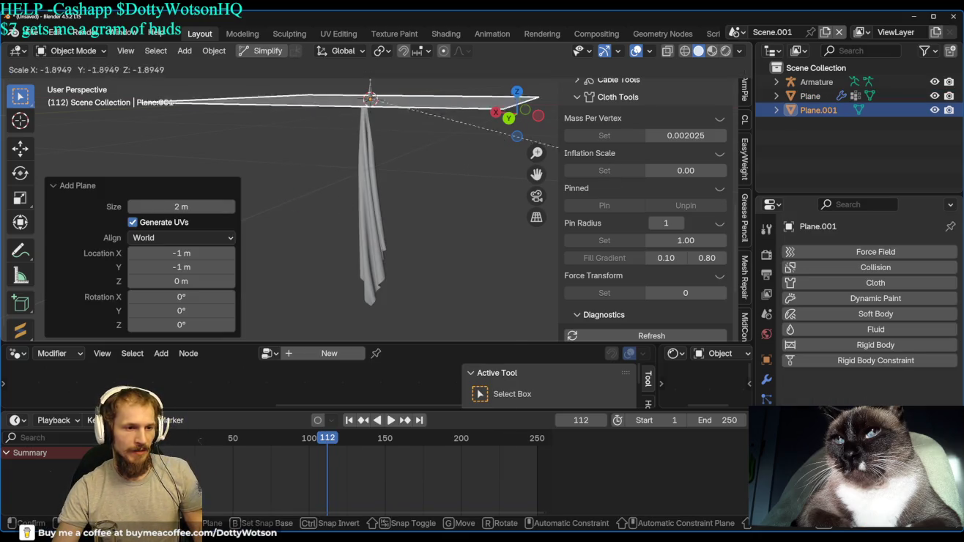
click(717, 99)
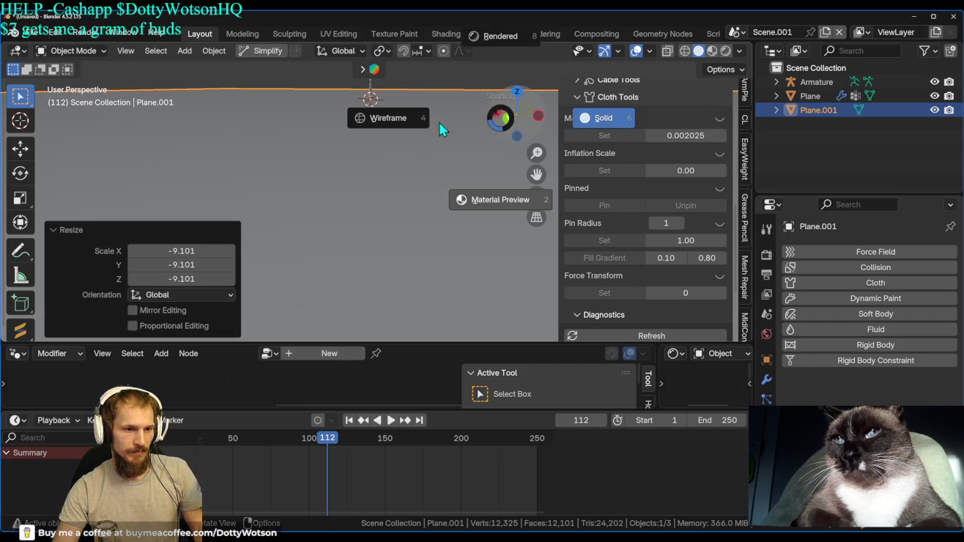
right_click(441, 120)
key(Escape)
Lower the ground plane along Z to -0.28896 m, then bring up the Add menu again.
key(g)
key(z)
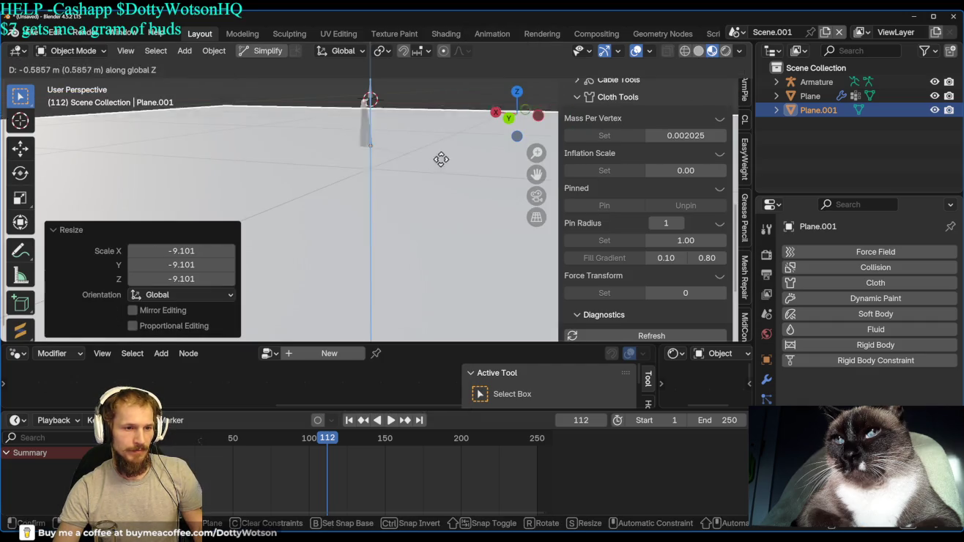
click(443, 304)
key(g)
key(z)
click(459, 296)
middle_drag(383, 209, 451, 180)
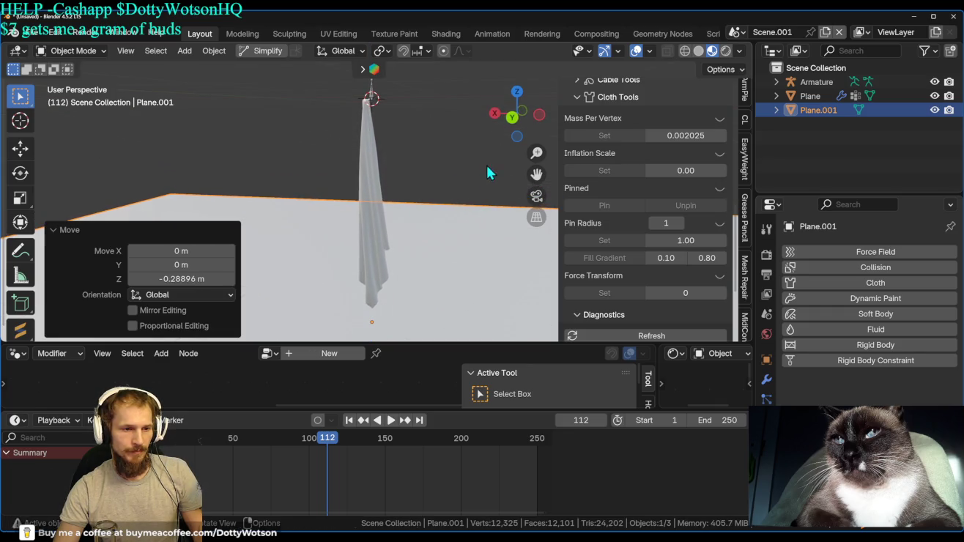
key(shift+a)
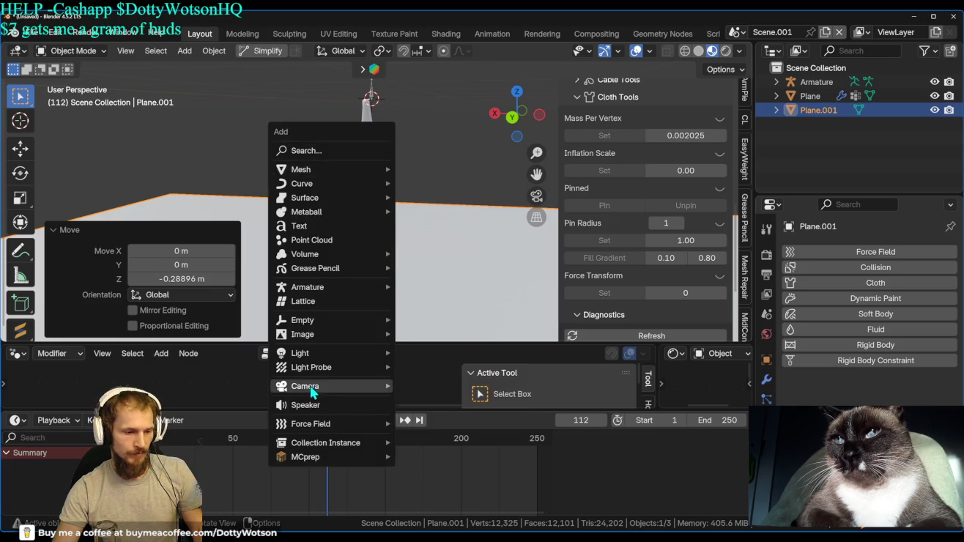
Try 3-Point Lighting, create World.001 with a Nishita Sky Texture colour, and preview it rendered.
mouse_move(300, 353)
click(441, 415)
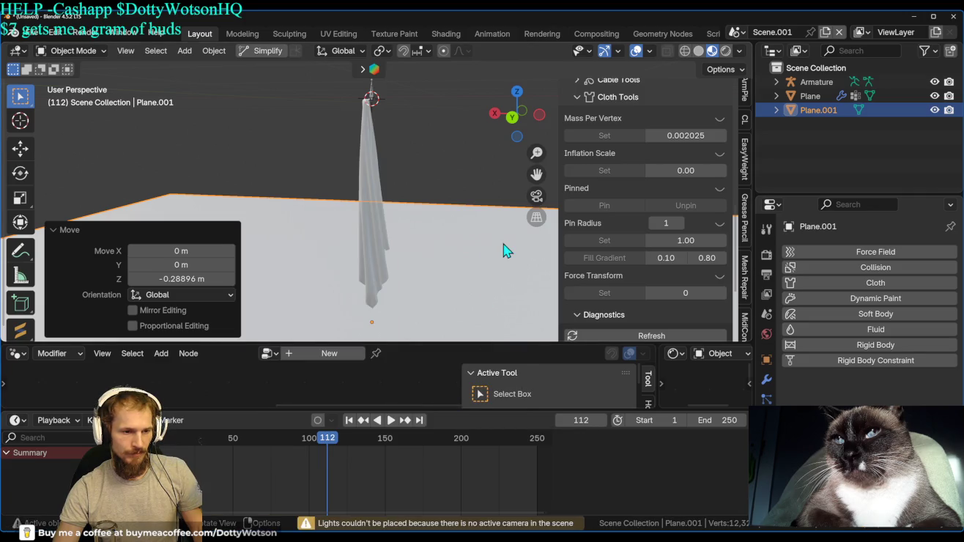
click(768, 337)
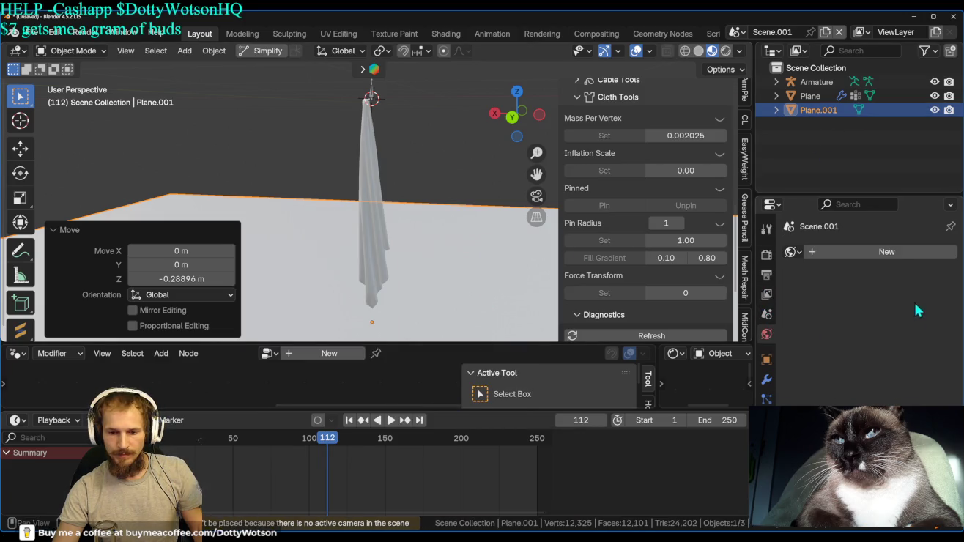
click(879, 253)
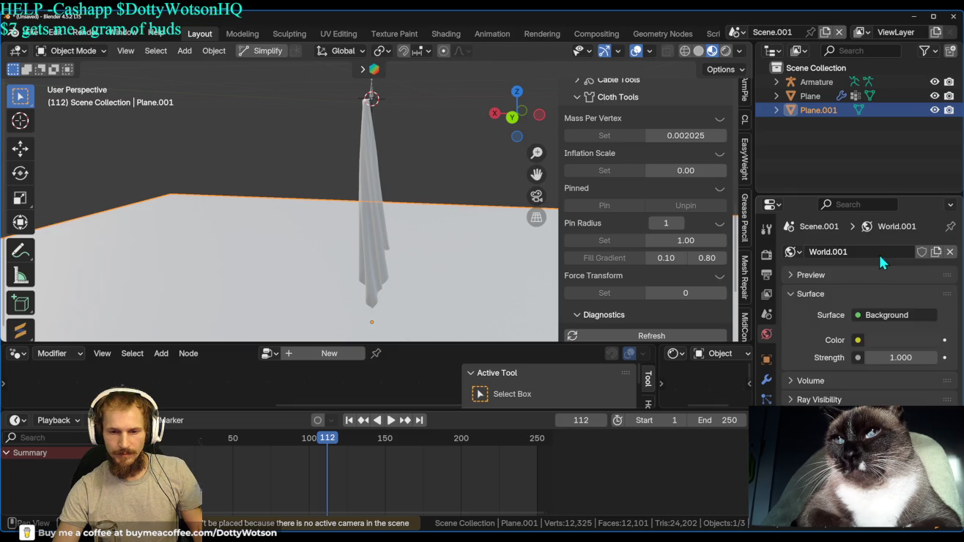
click(858, 340)
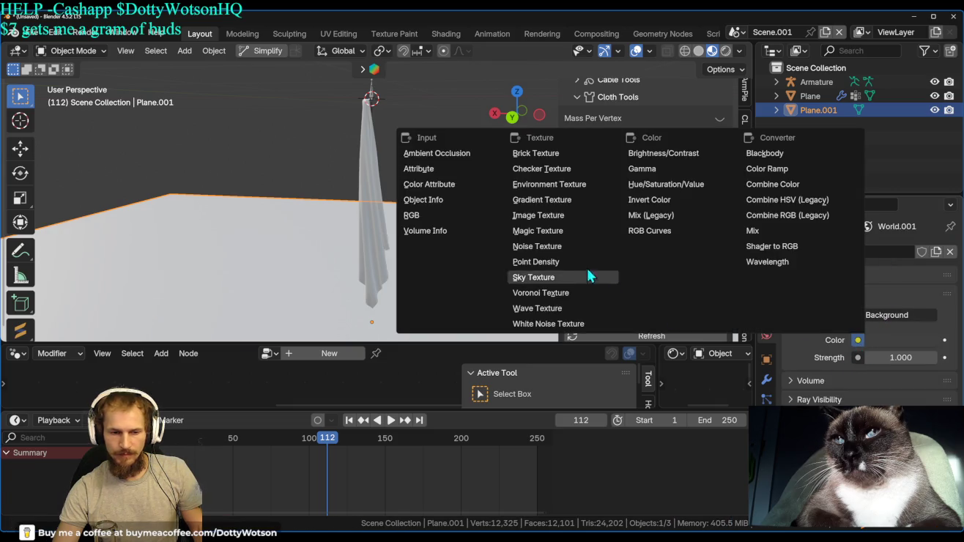
click(571, 276)
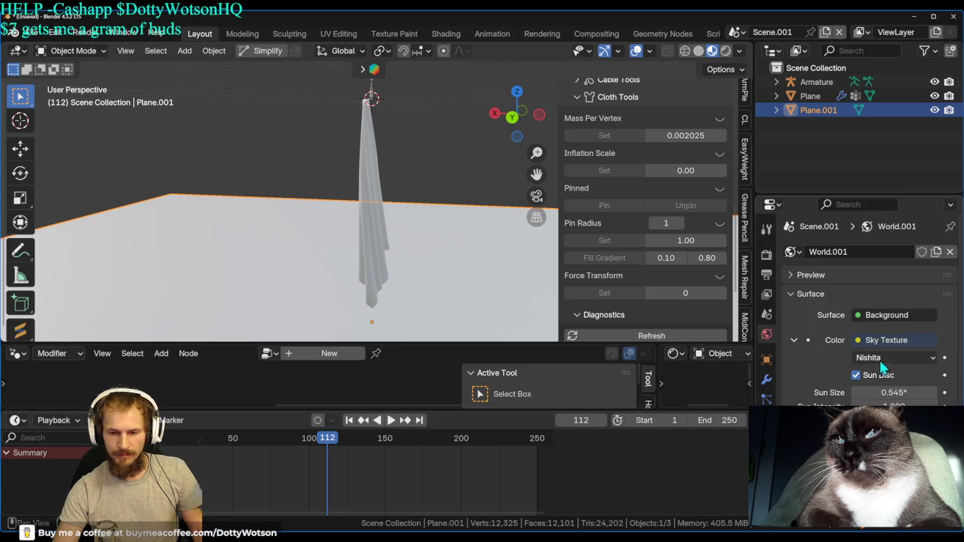
scroll(871, 358, down, 4)
scroll(827, 382, down, 1)
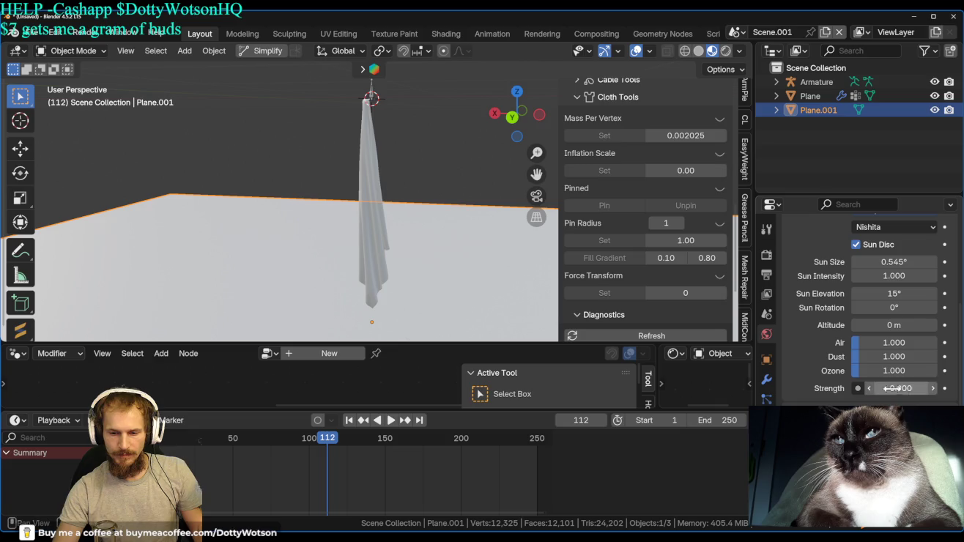
click(725, 51)
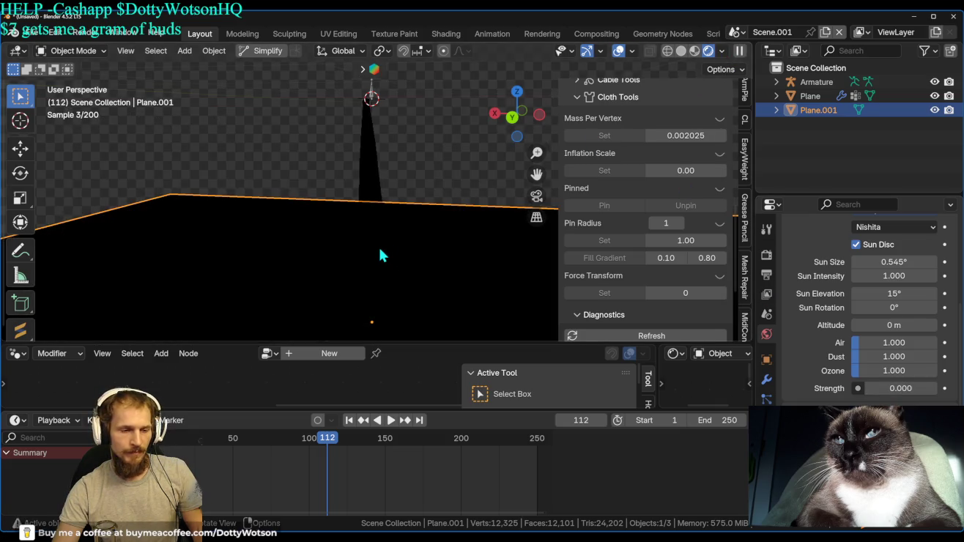
Set the Nishita sky strength to 0.100, deselect all, and replay the cloth from the start.
click(932, 388)
click(435, 174)
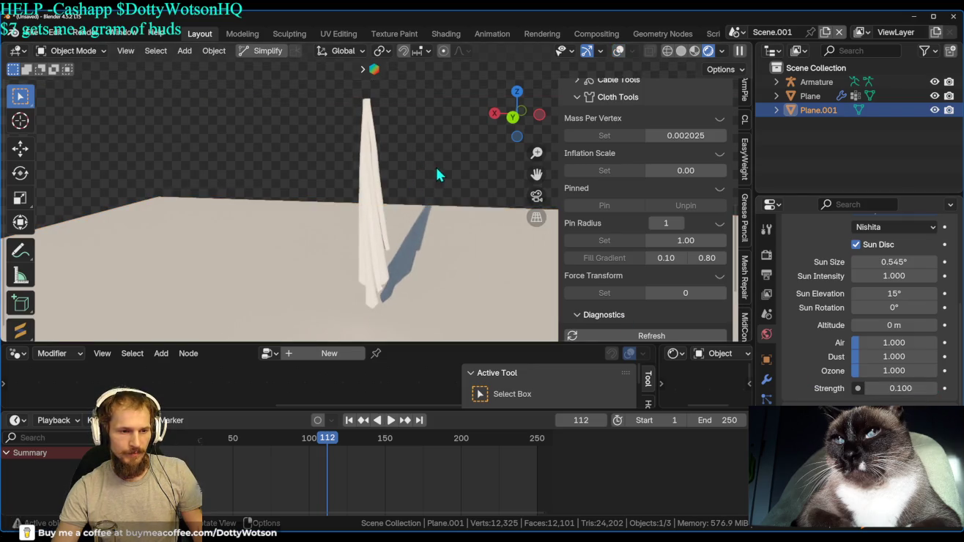
key(shift+Left)
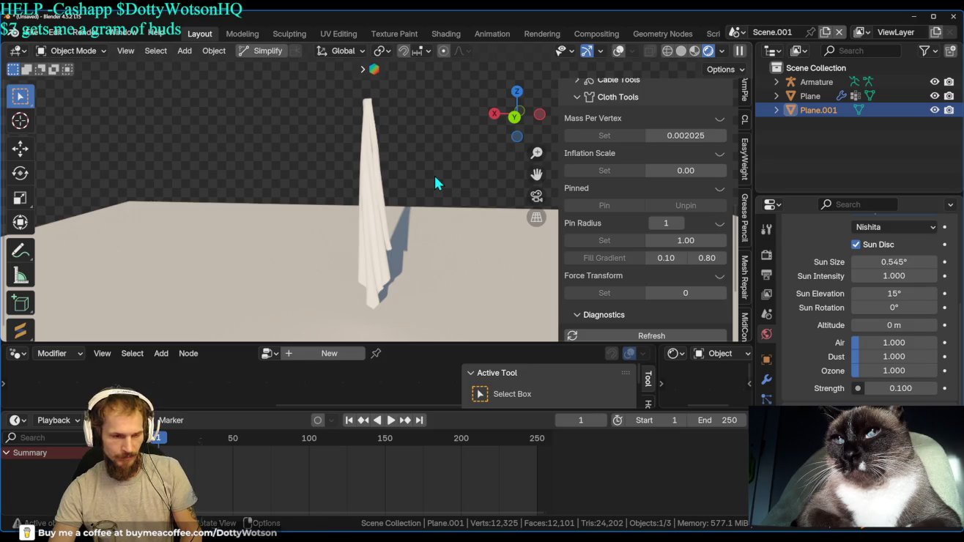
key(space)
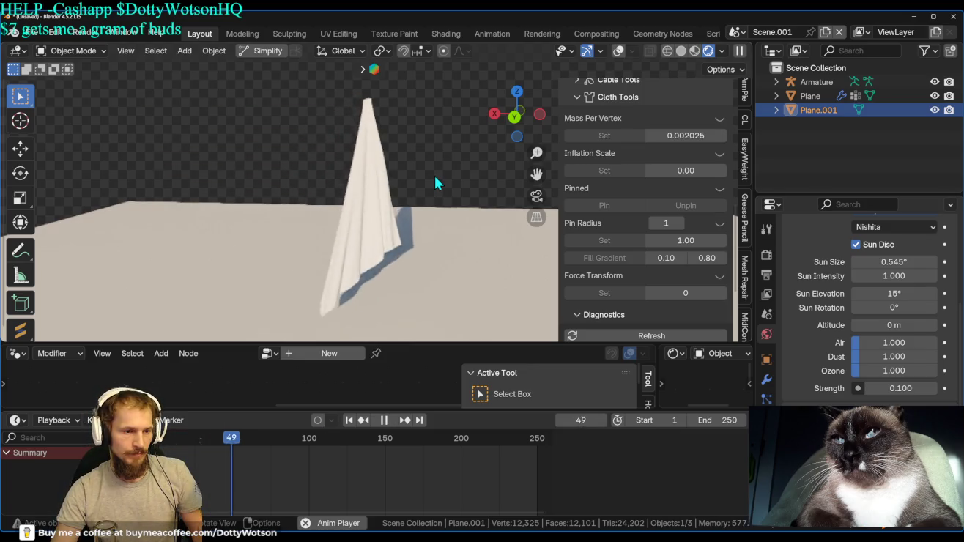
Give the cloth Plane a new material with red base colour #E70E00.
click(372, 208)
click(766, 478)
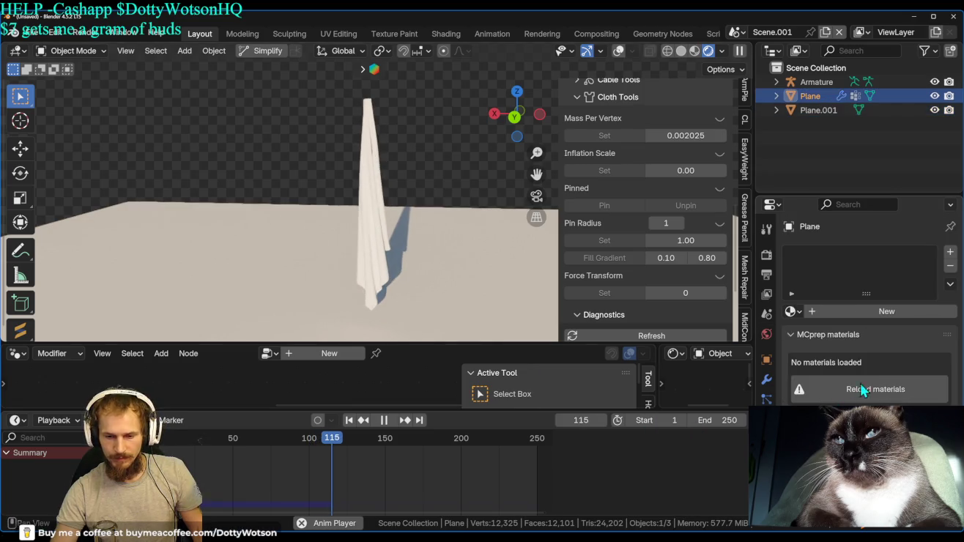
click(882, 313)
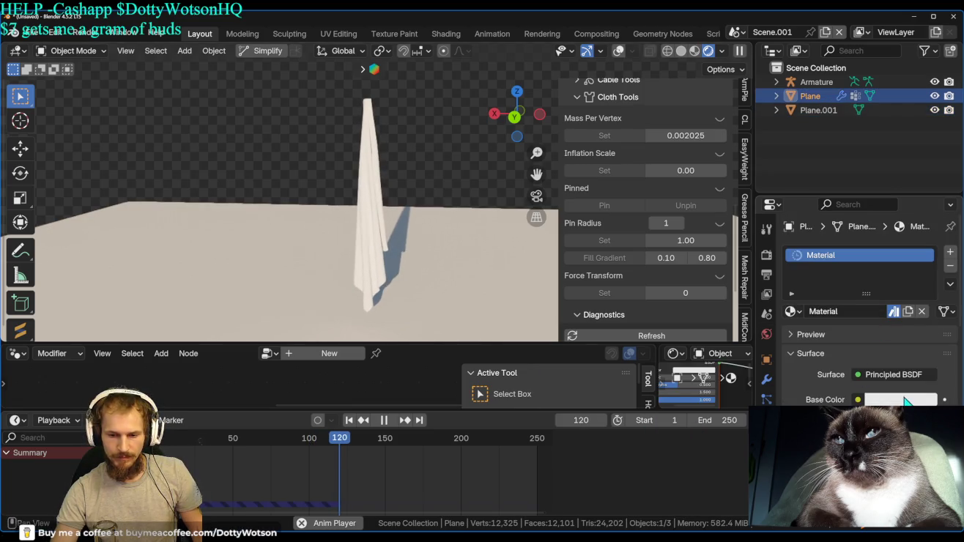
click(899, 400)
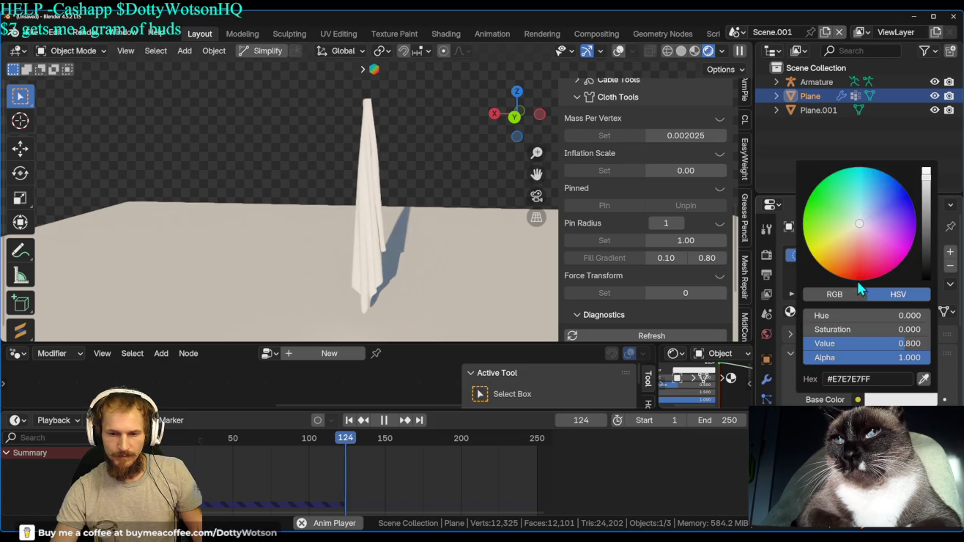
drag(860, 223, 855, 280)
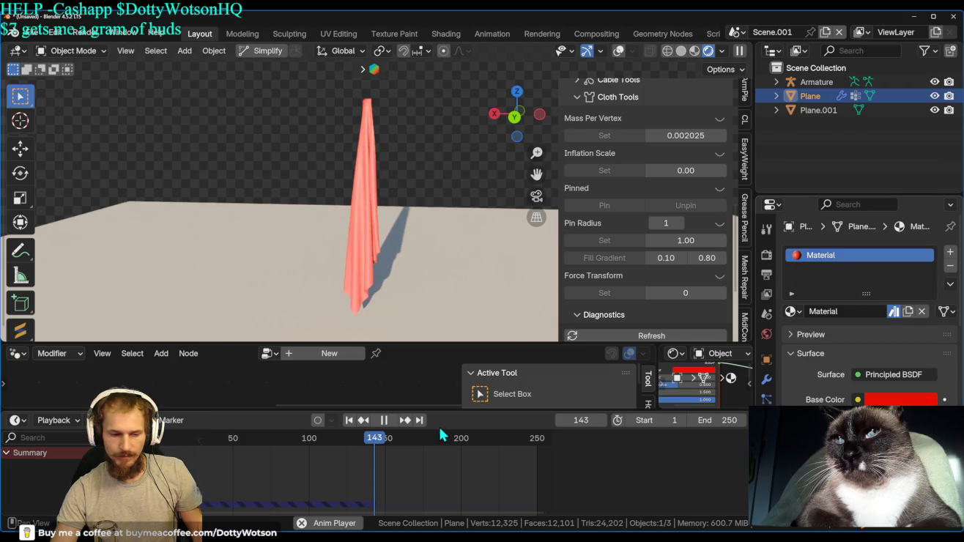
Stop playback, orbit around the red cloth, and rewind to frame 1.
key(space)
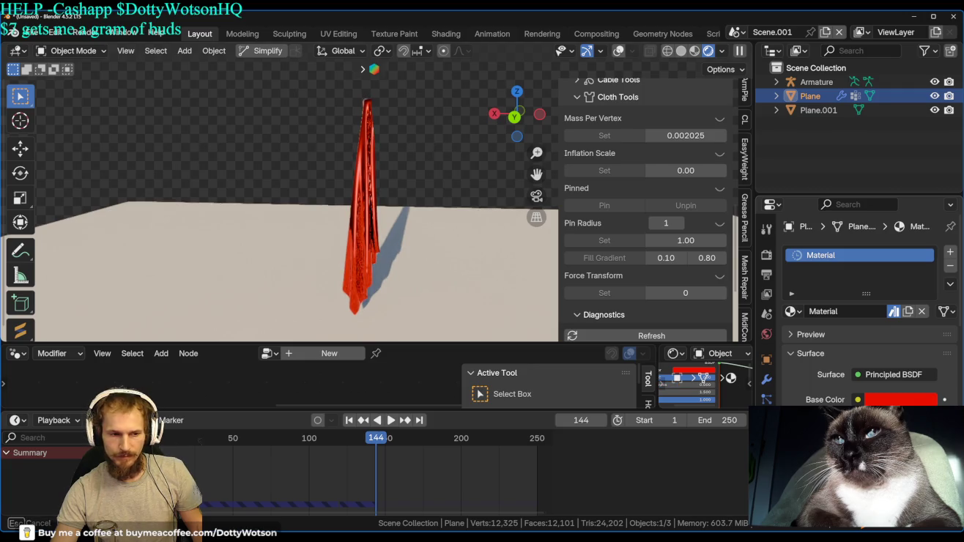
scroll(401, 267, up, 3)
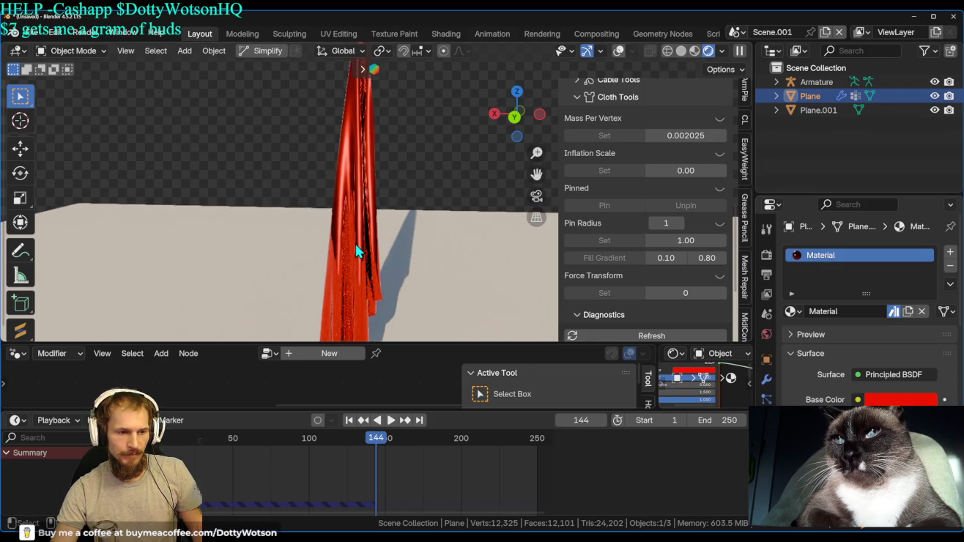
mouse_move(387, 235)
middle_down()
mouse_move(457, 226)
mouse_move(56, 172)
mouse_move(243, 211)
middle_up()
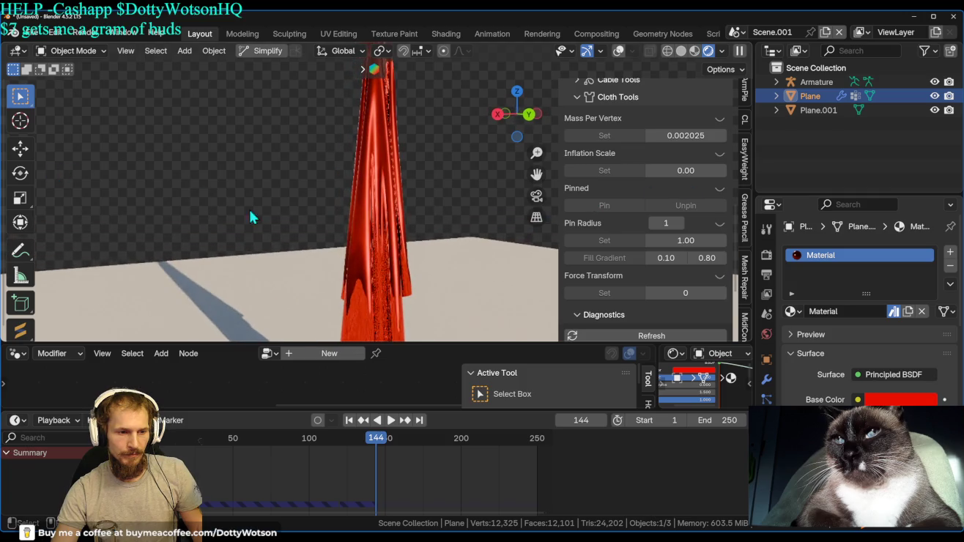
scroll(376, 229, down, 2)
key(shift+Left)
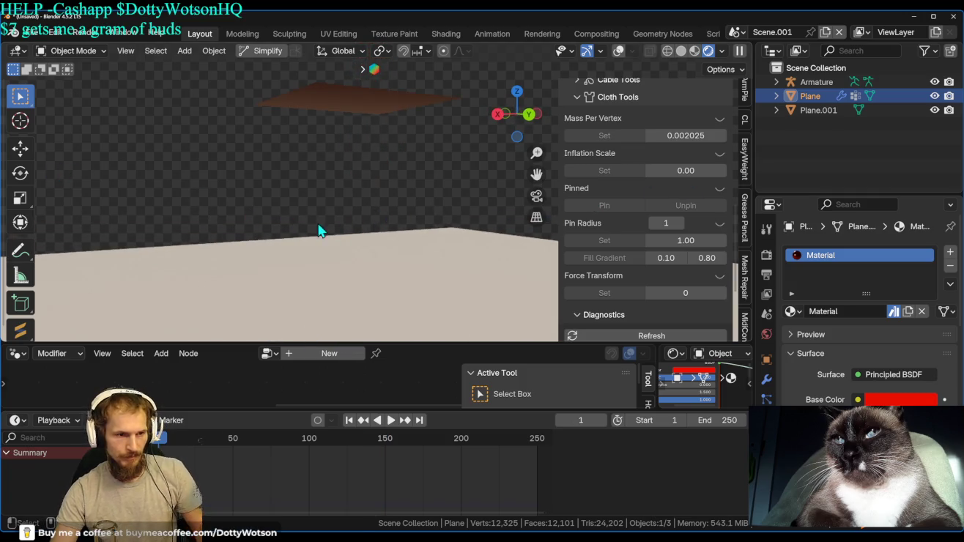
Set the Viewport Denoise start sample to 76 and replay the cloth simulation.
key(space)
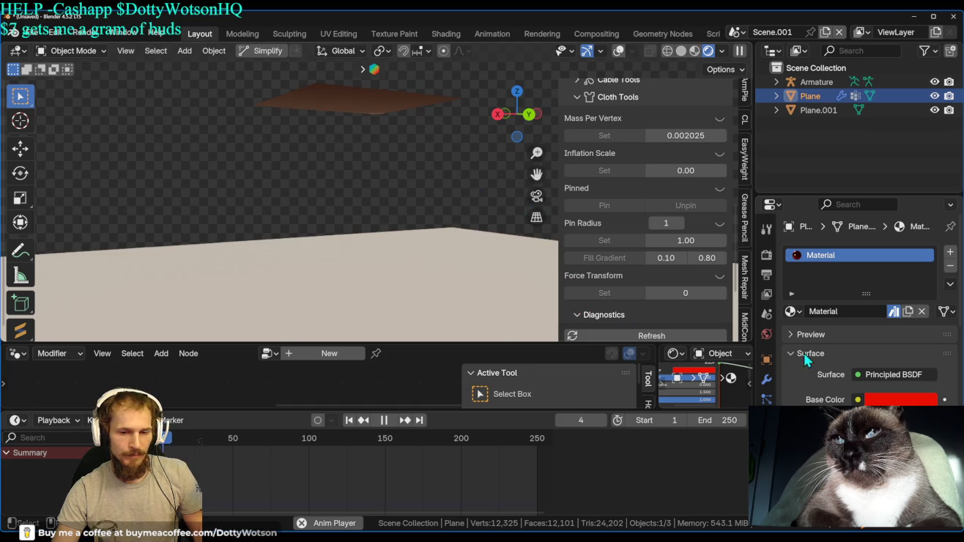
key(space)
click(765, 255)
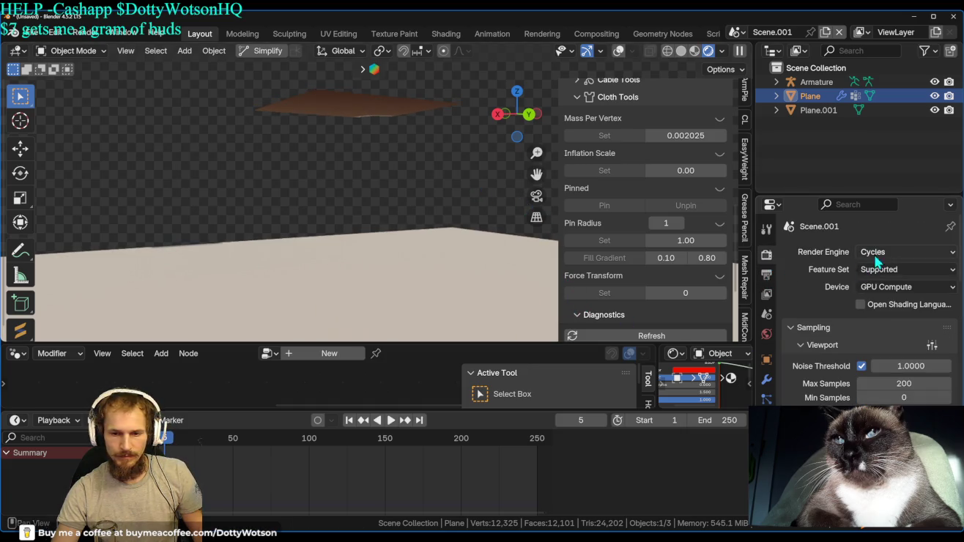
scroll(836, 370, down, 4)
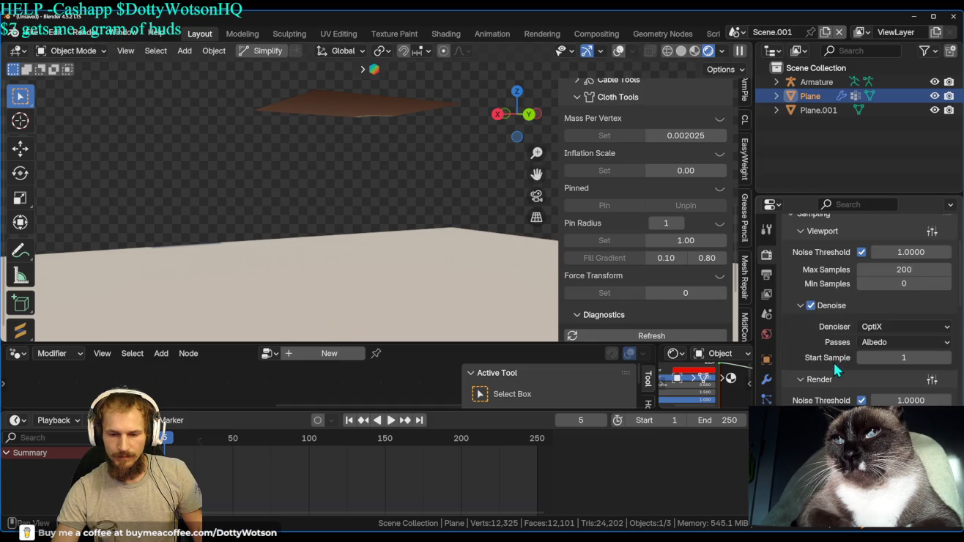
drag(920, 359, 950, 359)
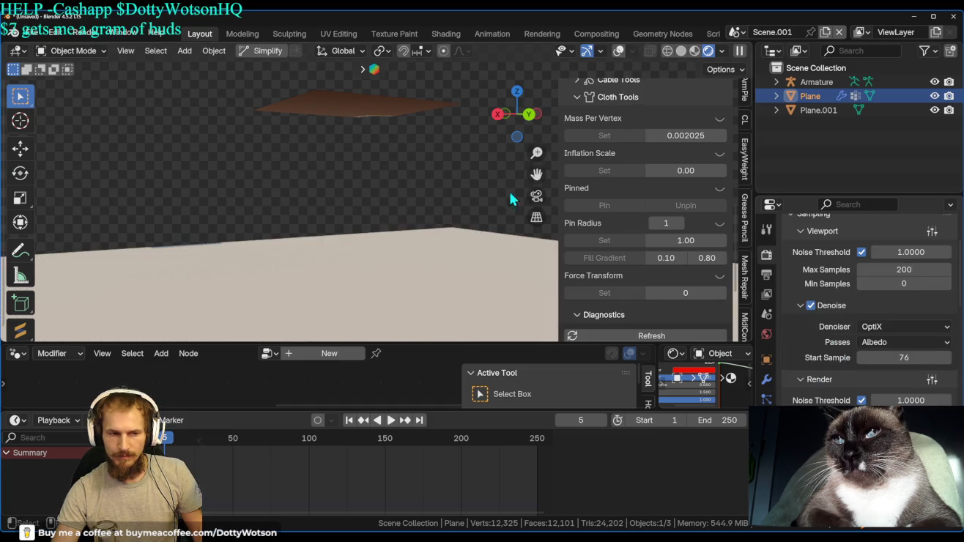
key(space)
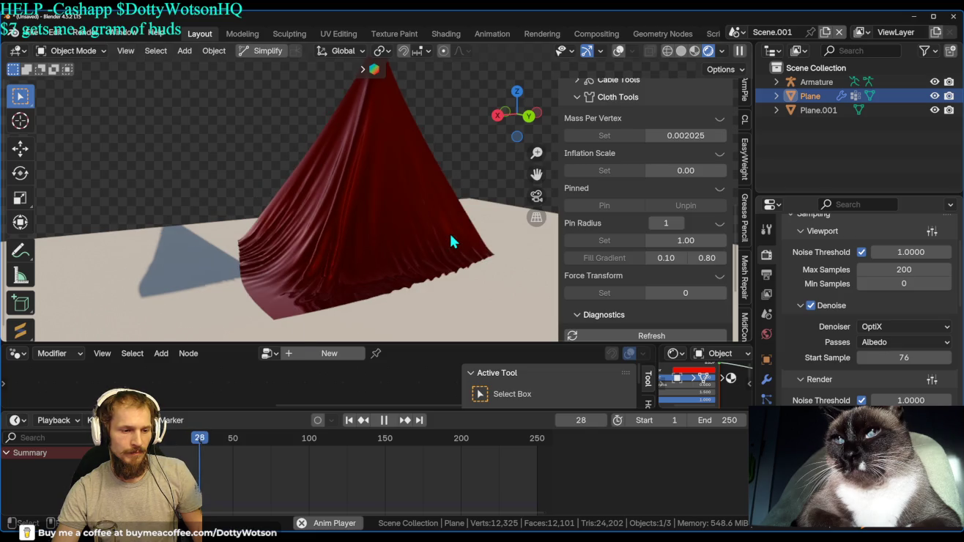
Pause the simulation at frame 31 and orbit around the draped cloth and ground plane.
key(space)
mouse_move(381, 271)
middle_down()
mouse_move(484, 269)
mouse_move(204, 230)
middle_up()
scroll(203, 229, up, 5)
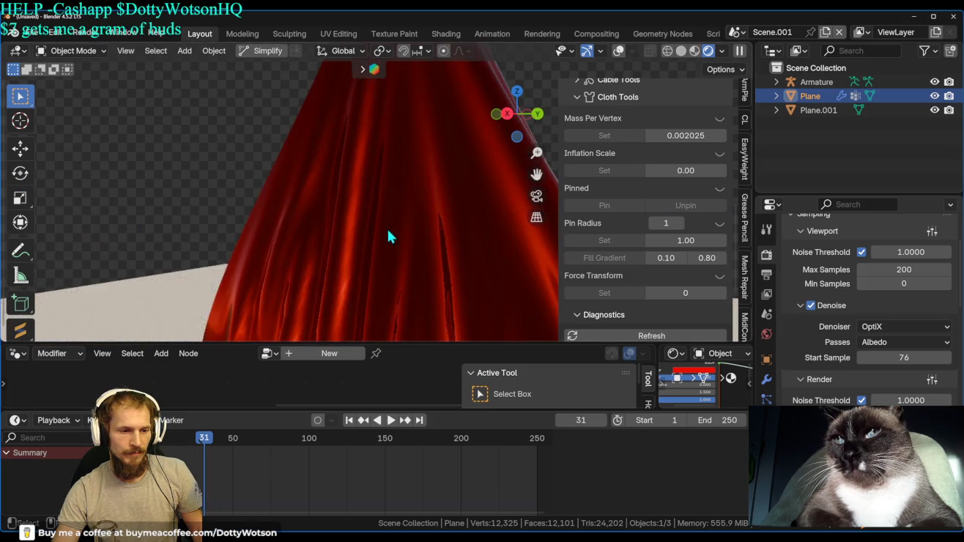
mouse_move(386, 227)
middle_down()
mouse_move(739, 307)
mouse_move(33, 295)
middle_up()
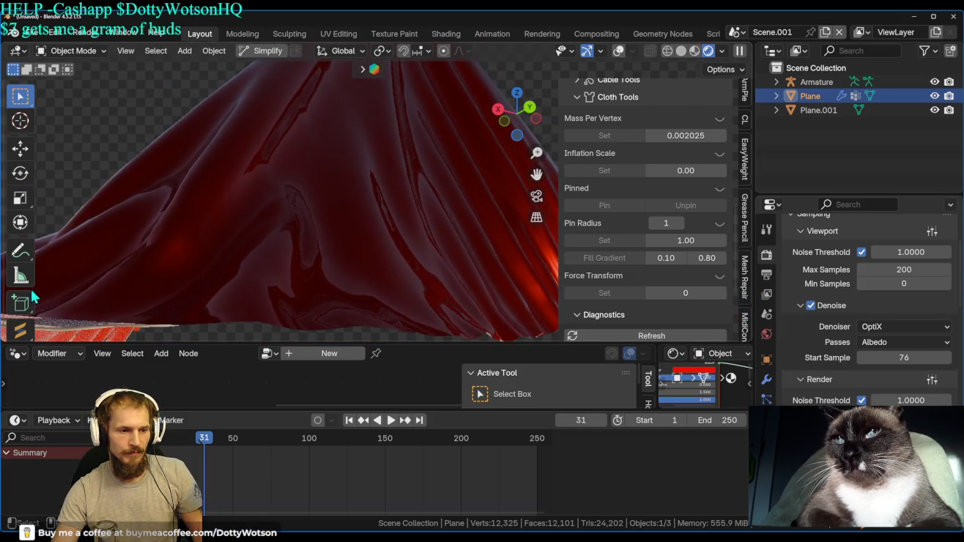
scroll(348, 263, down, 5)
middle_drag(351, 216, 414, 291)
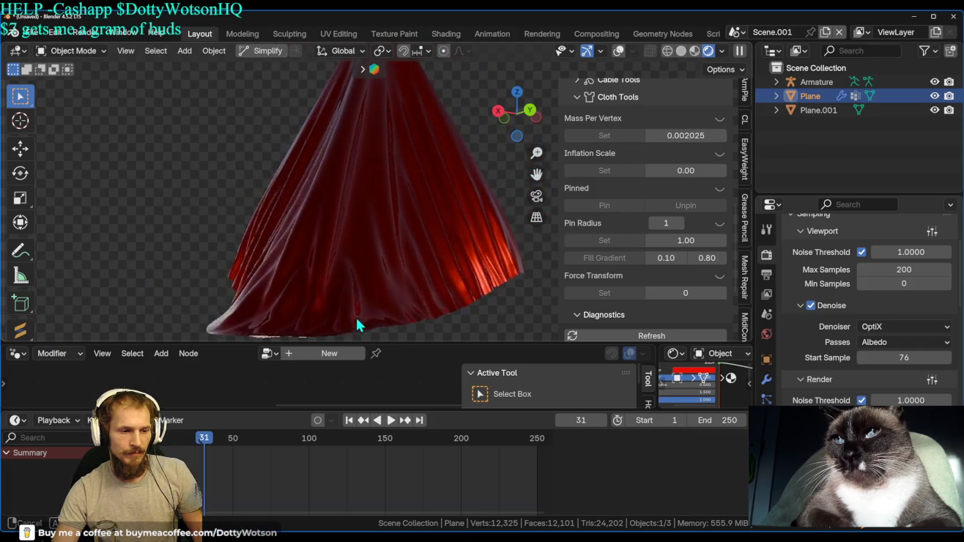
mouse_move(272, 79)
middle_down()
mouse_move(210, 287)
mouse_move(314, 298)
mouse_move(282, 258)
middle_up()
scroll(366, 200, up, 4)
mouse_move(366, 200)
middle_down()
mouse_move(275, 198)
mouse_move(663, 262)
mouse_move(384, 101)
mouse_move(460, 208)
mouse_move(387, 218)
mouse_move(687, 286)
mouse_move(102, 337)
mouse_move(525, 234)
middle_up()
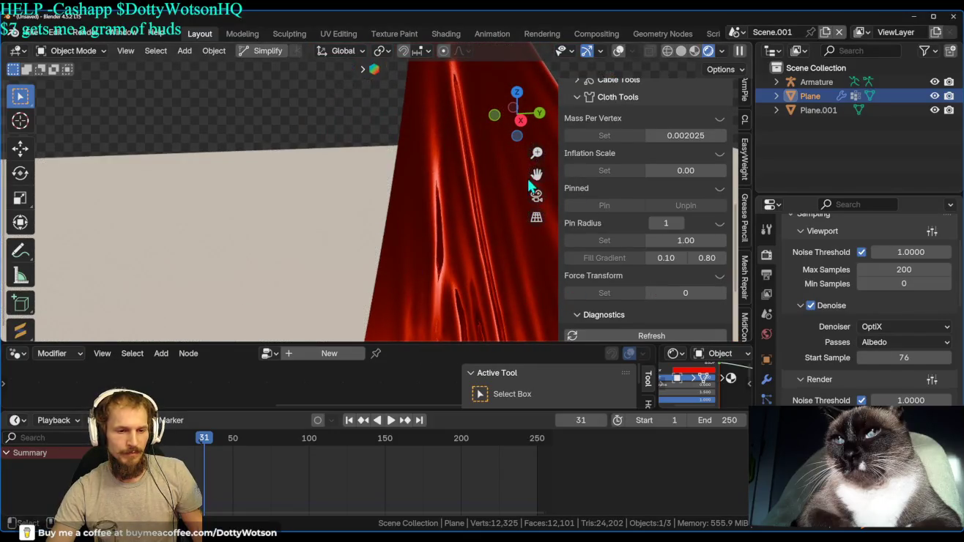
drag(525, 185, 563, 178)
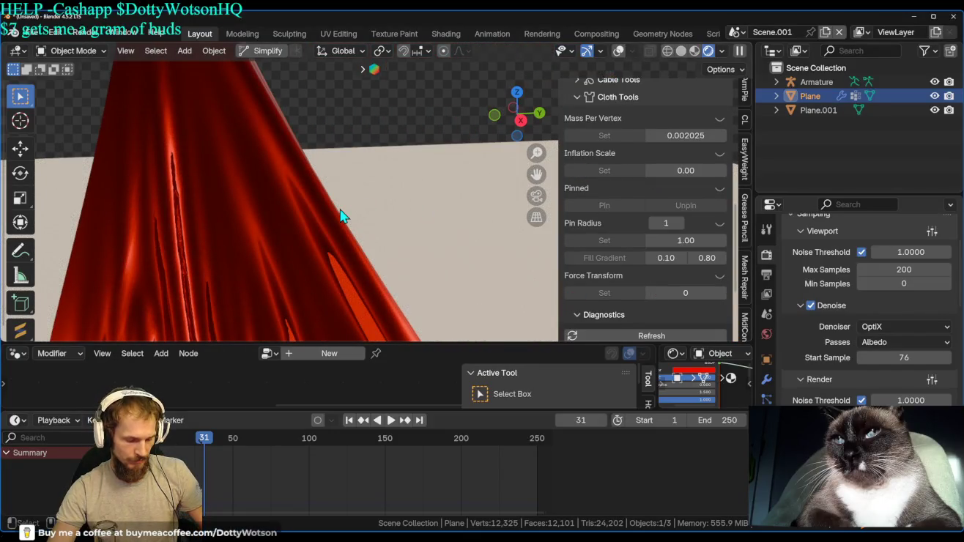
Hide the sidebar, enlarge the 3D view, zoom out, and bring up the Add menu's Mesh list.
key(n)
mouse_move(403, 345)
mouse_down()
mouse_move(419, 440)
mouse_move(443, 498)
mouse_up()
mouse_move(469, 389)
mouse_down()
mouse_move(446, 493)
mouse_move(441, 473)
mouse_up()
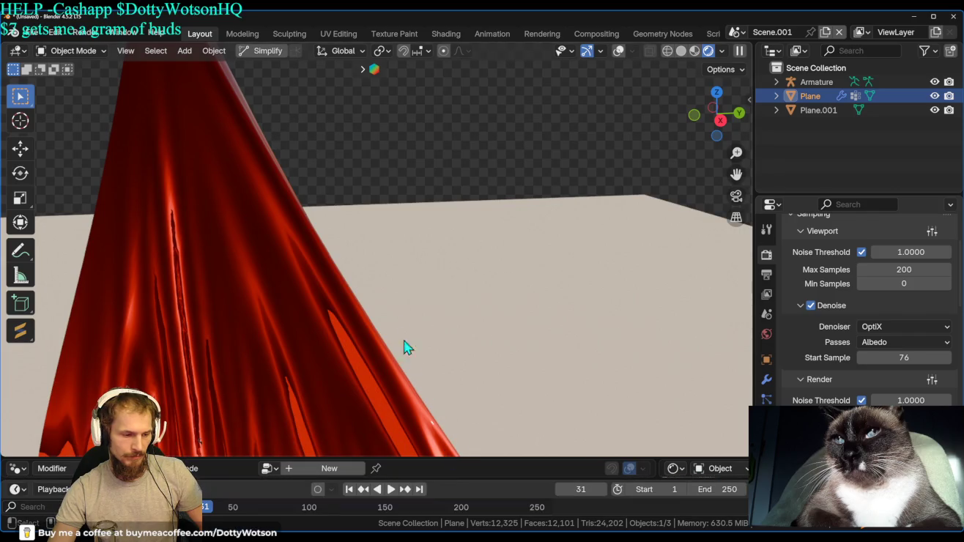
scroll(322, 308, down, 2)
scroll(378, 307, down, 1)
scroll(396, 293, down, 2)
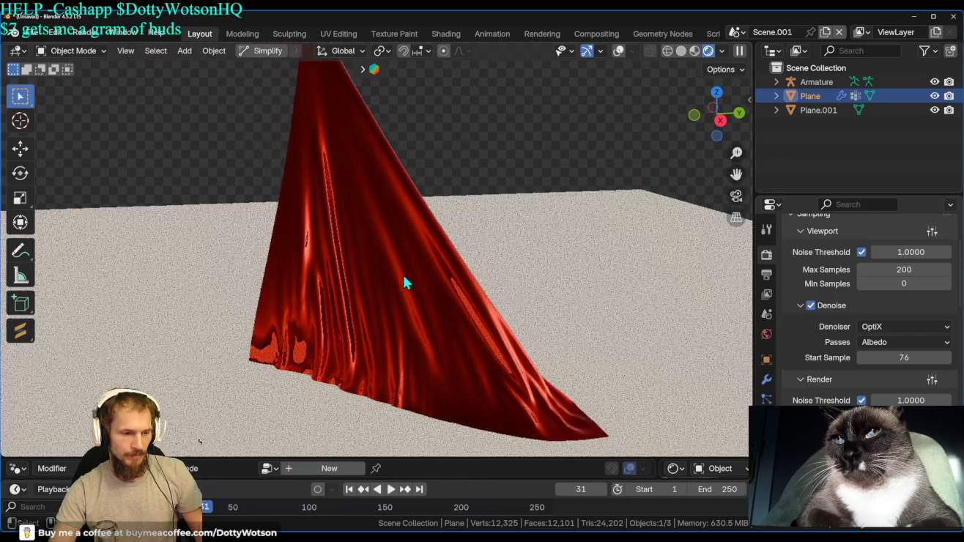
mouse_move(406, 297)
middle_down()
mouse_move(325, 249)
mouse_move(458, 281)
middle_up()
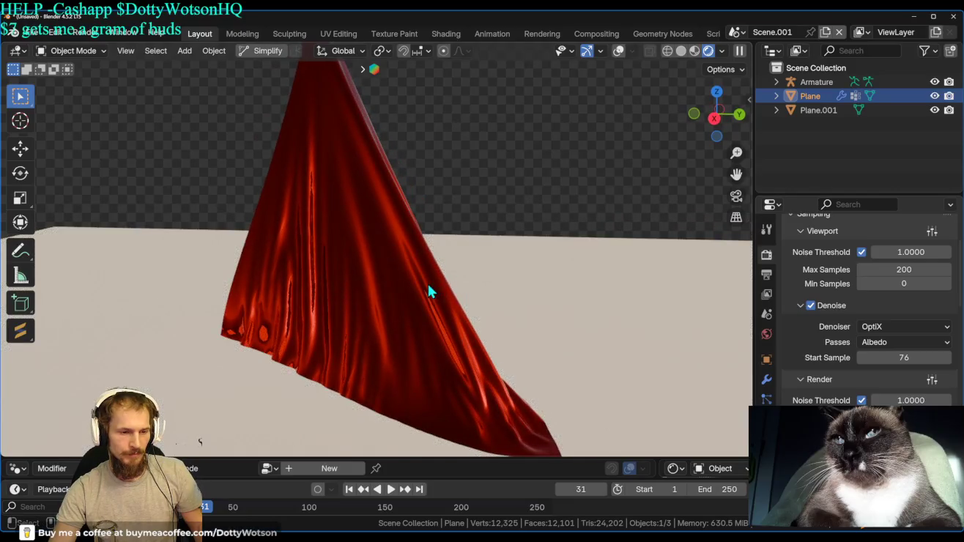
key(shift+a)
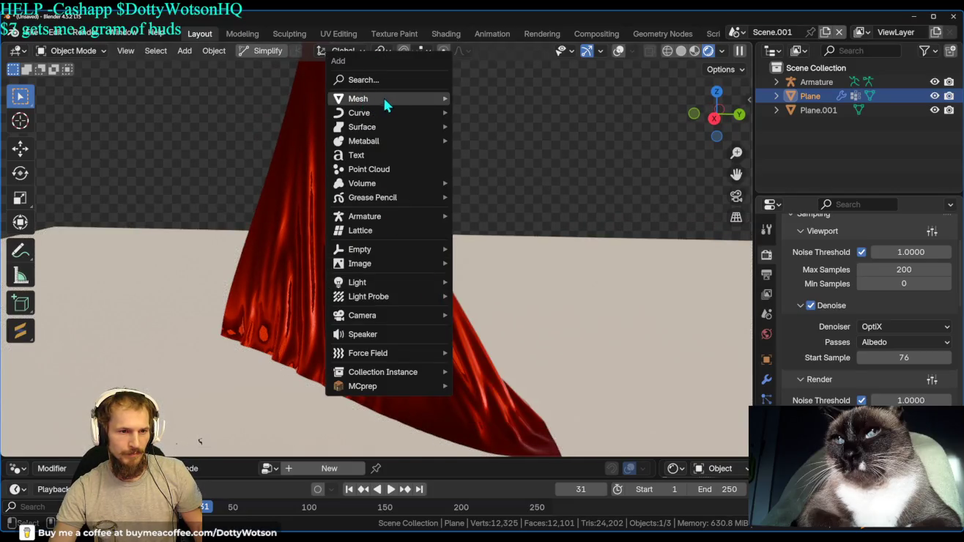
Add a cube, shrink it to 0.139 scale, and set it near the cloth.
click(505, 110)
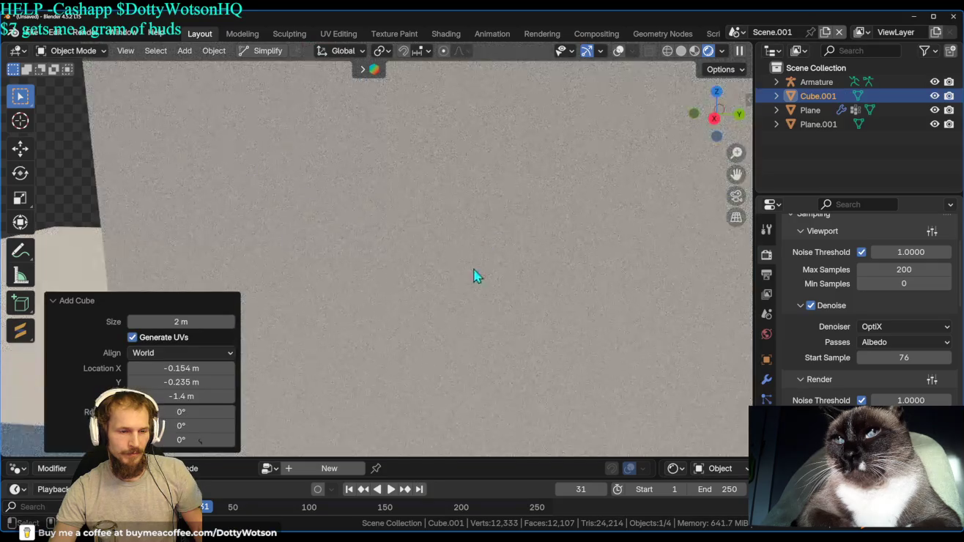
key(s)
click(448, 257)
key(g)
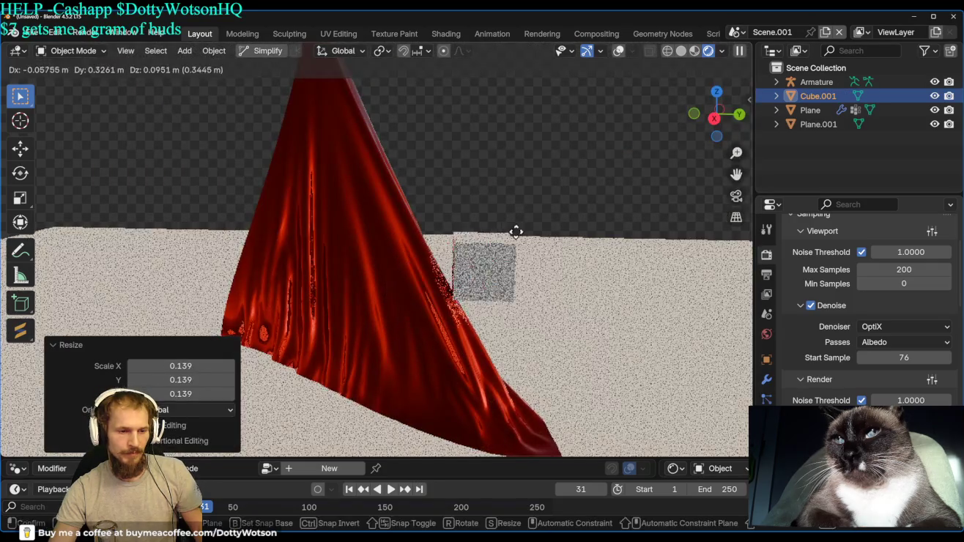
click(538, 249)
middle_drag(542, 256, 197, 208)
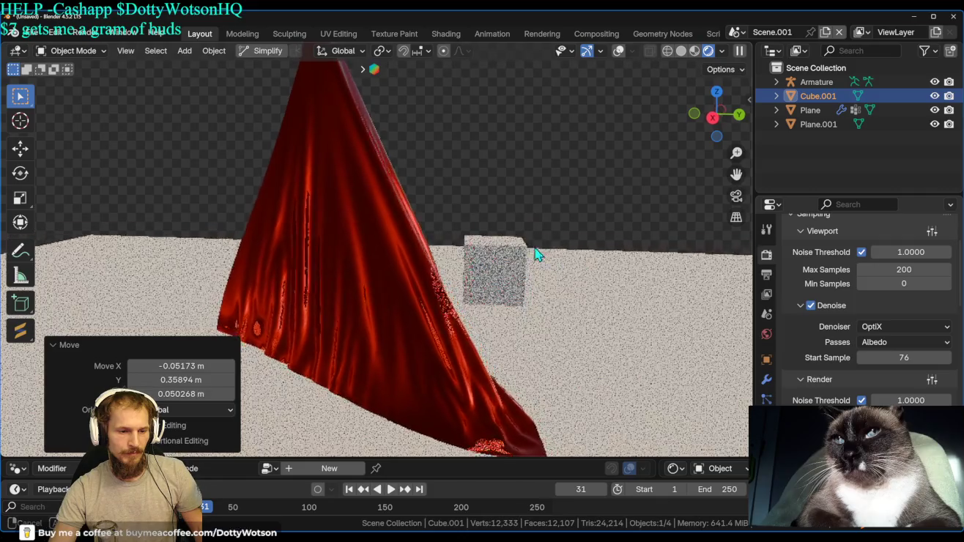
middle_drag(208, 165, 337, 140)
Enlarge the cube and place it beside the cloth.
key(s)
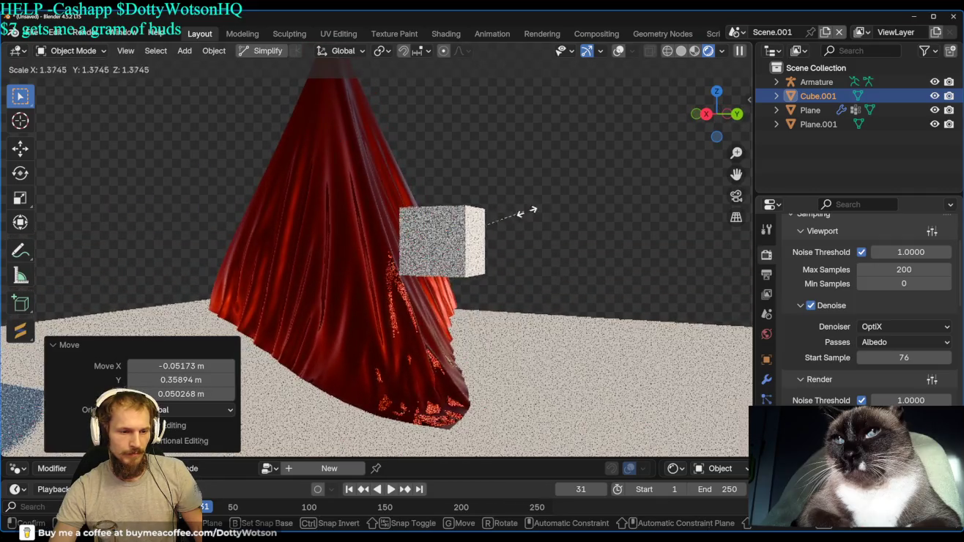
click(641, 196)
key(g)
click(608, 208)
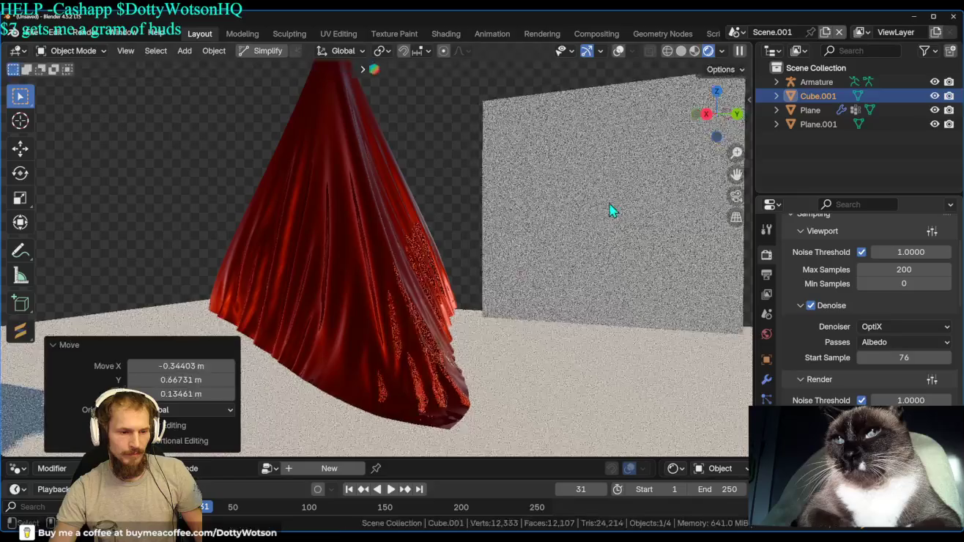
middle_drag(428, 257, 645, 263)
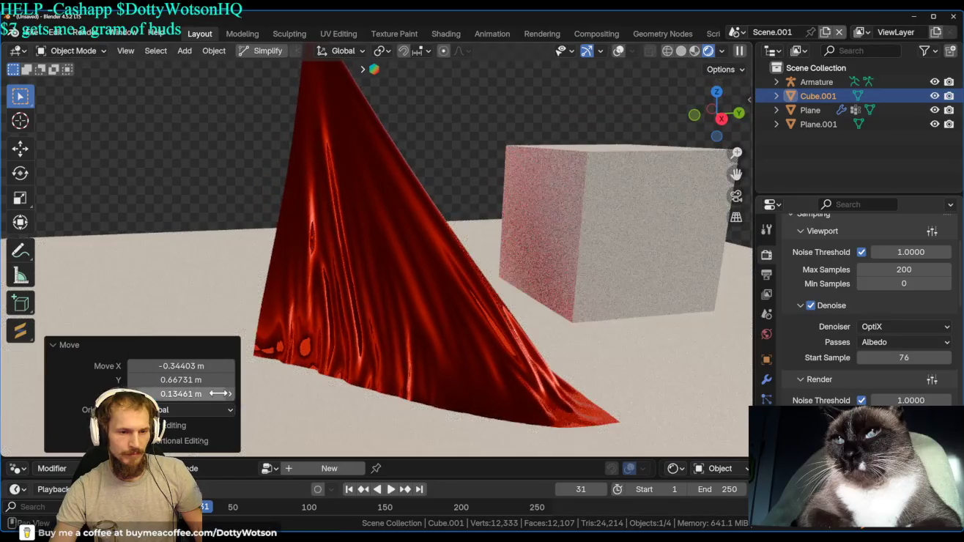
Duplicate the cube and drop the copy to the left of the cloth.
key(shift+d)
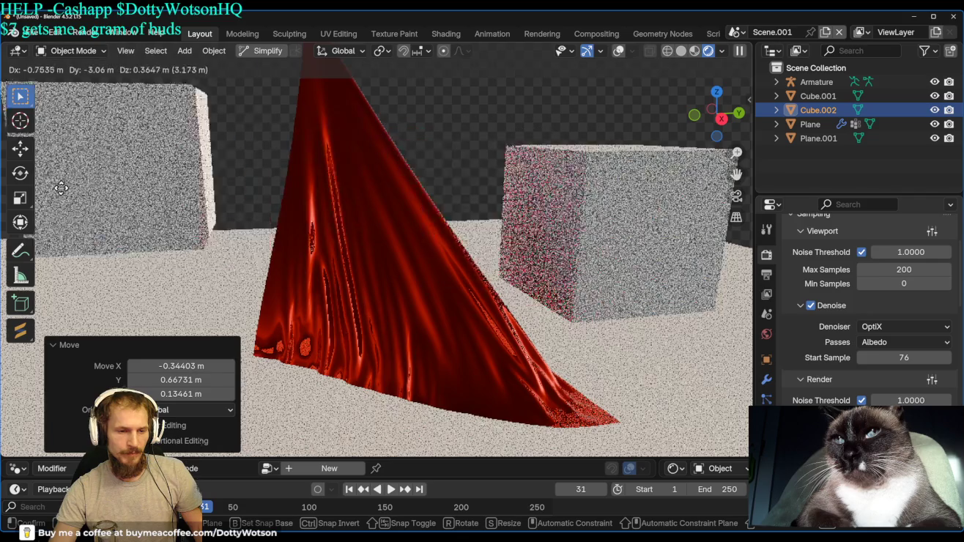
click(149, 214)
scroll(381, 336, down, 5)
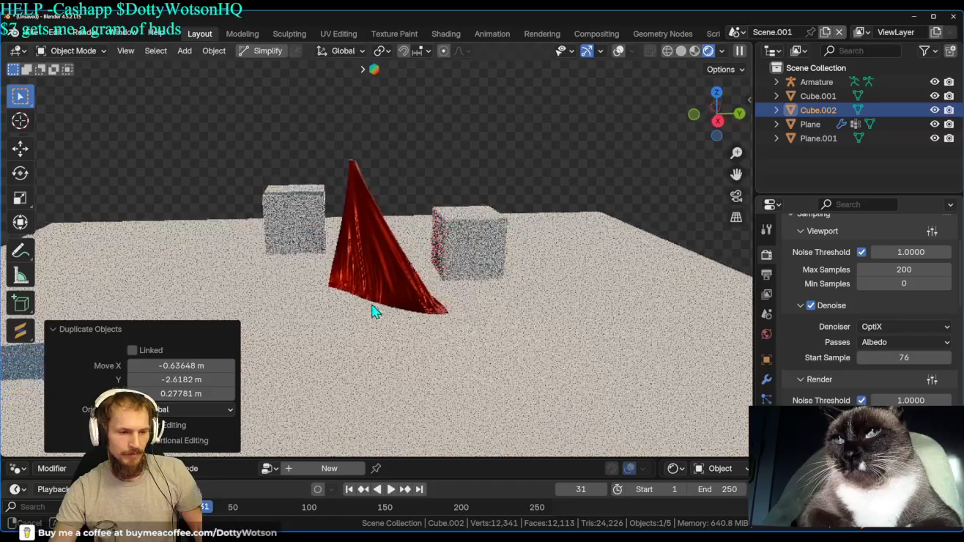
middle_drag(473, 262, 21, 205)
scroll(381, 224, up, 3)
scroll(518, 225, up, 3)
Move Cube.001 in front of the cloth, adjusting it along Z, Y and X.
click(610, 215)
key(g)
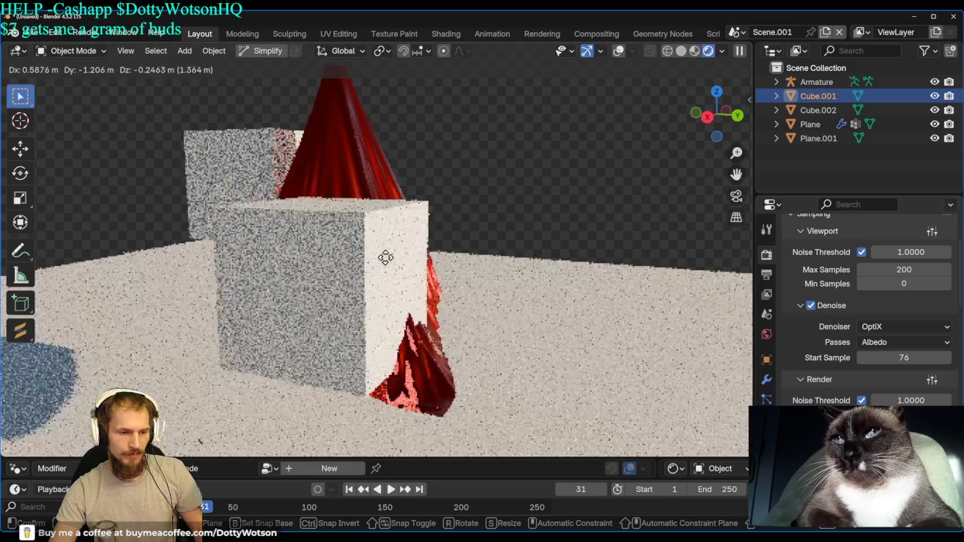
click(429, 271)
key(g)
key(z)
click(452, 363)
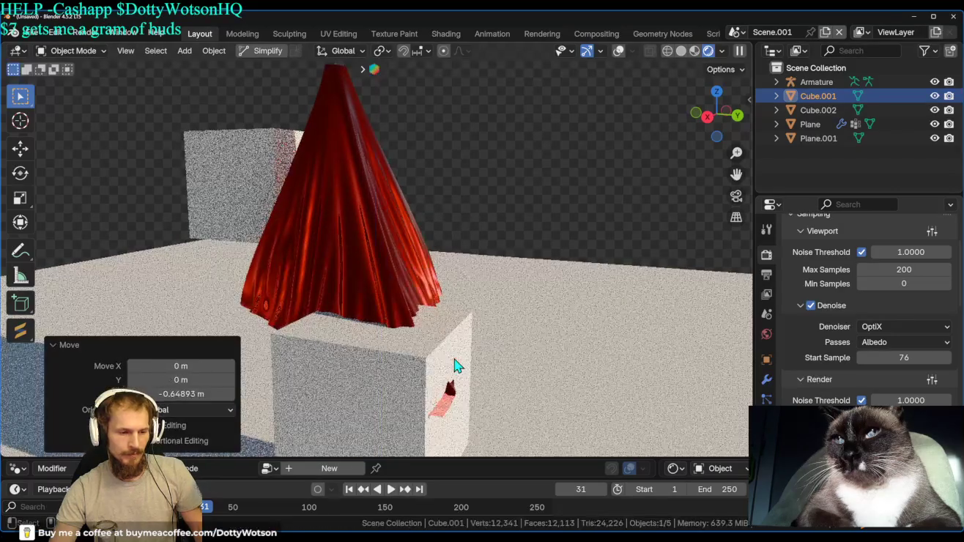
key(g)
key(y)
click(371, 268)
key(g)
key(x)
click(440, 271)
Shift Cube.001 along Y, raise it 0.58393 m into the cloth, and open its Physics settings.
key(g)
key(y)
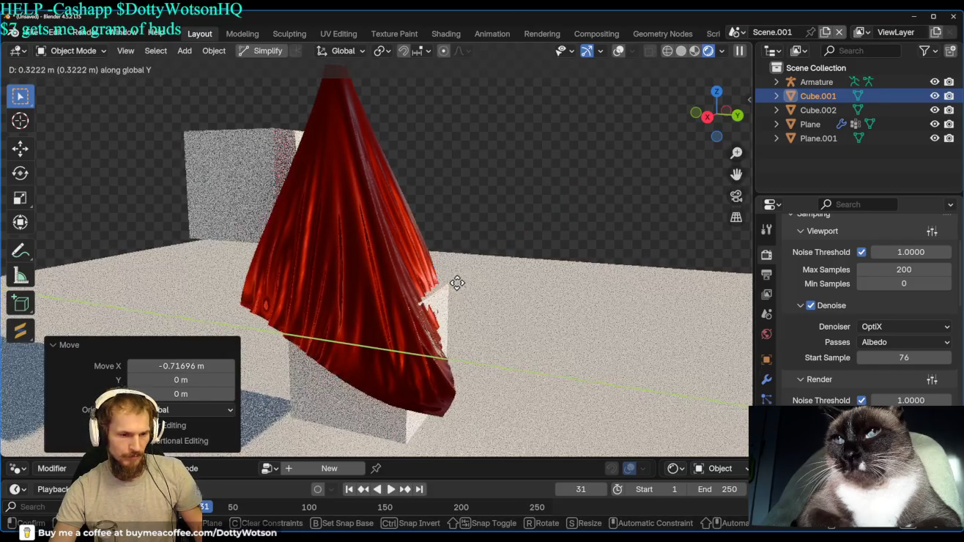
click(458, 297)
key(g)
key(z)
click(459, 259)
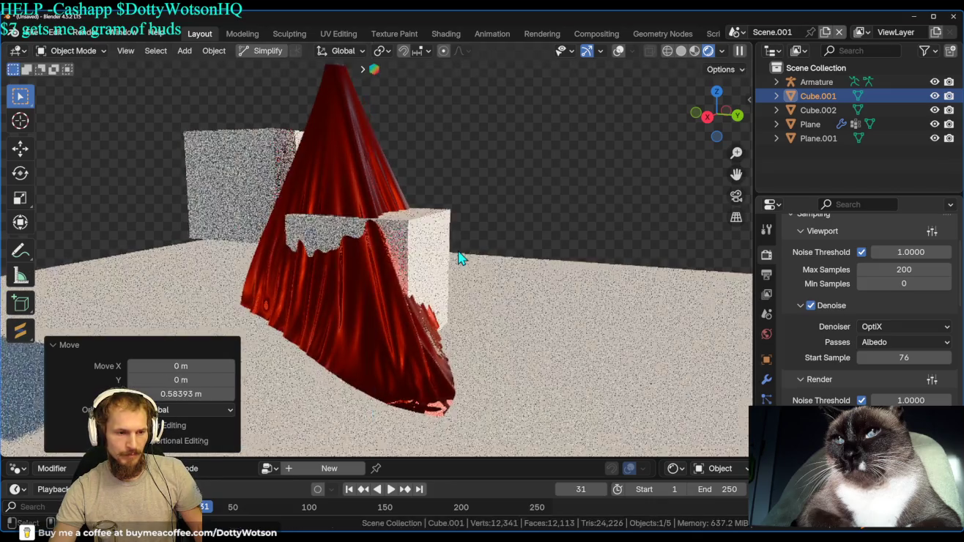
click(765, 419)
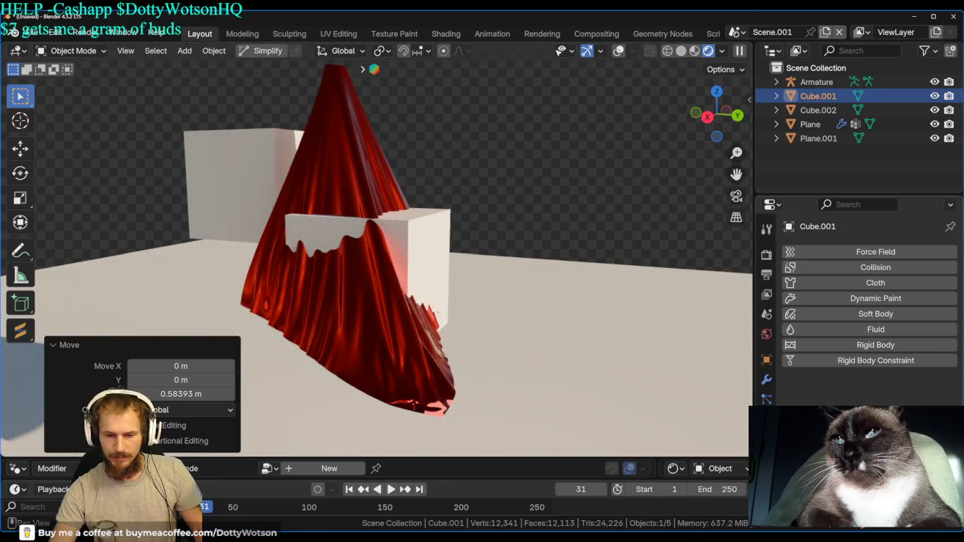
Give Cube.001 Collision physics and replay the cloth simulation from the start.
click(871, 267)
key(shift+Left)
key(space)
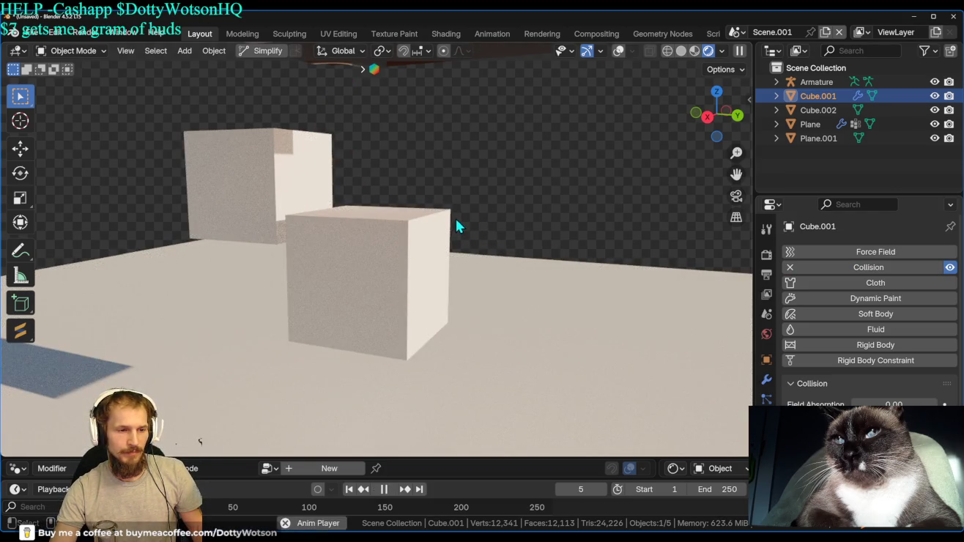
scroll(695, 67, down, 3)
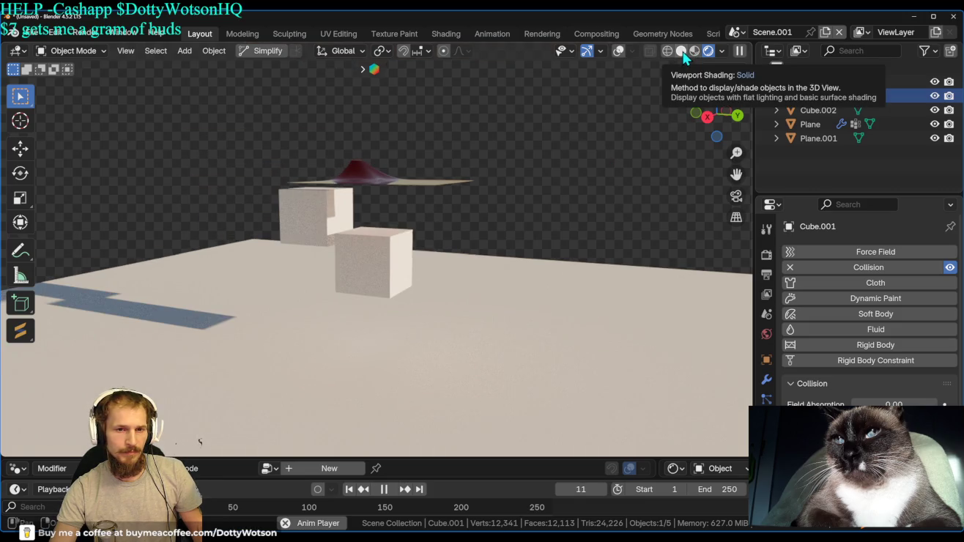
Watch the cloth in Solid shading, stop at frame 45, and return to Rendered shading.
click(684, 54)
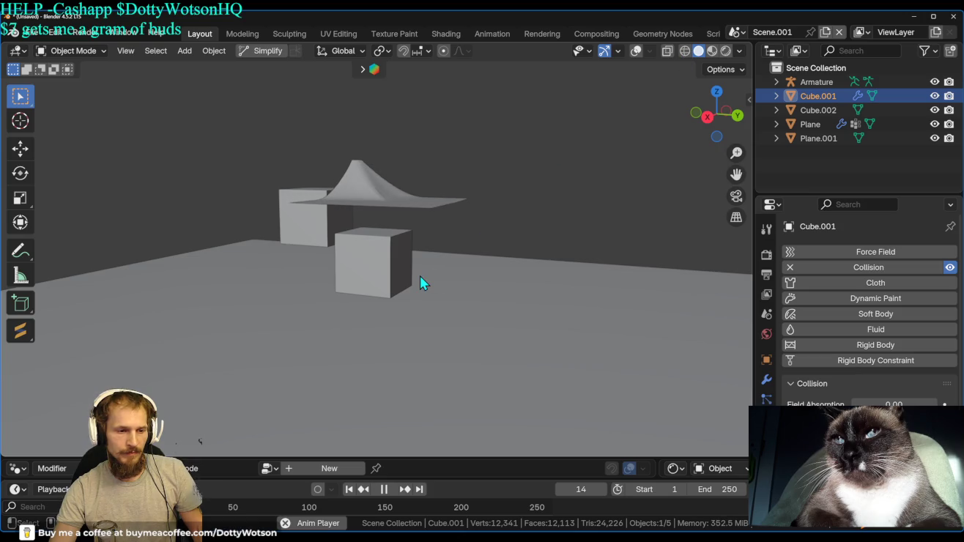
scroll(420, 278, up, 2)
scroll(421, 279, up, 1)
scroll(420, 279, up, 1)
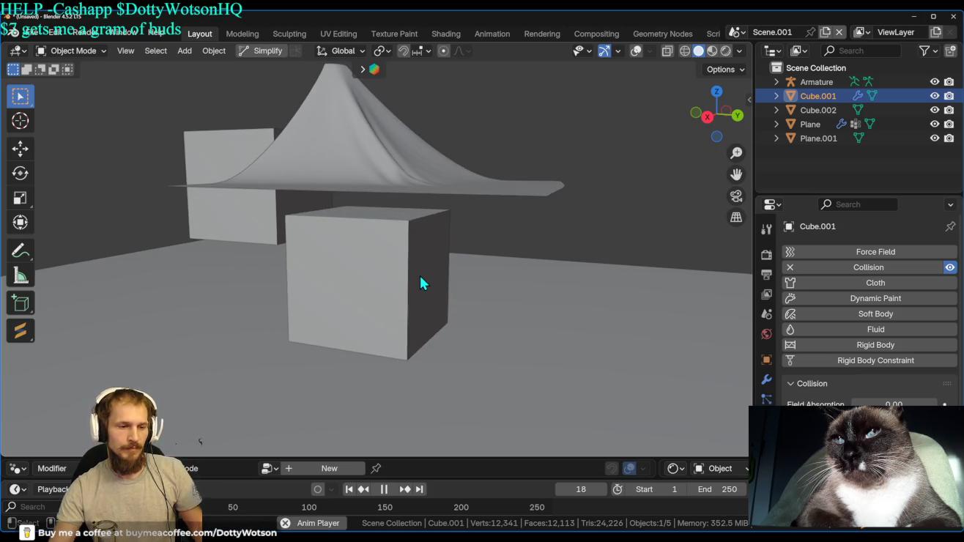
scroll(420, 279, up, 1)
scroll(420, 279, up, 1)
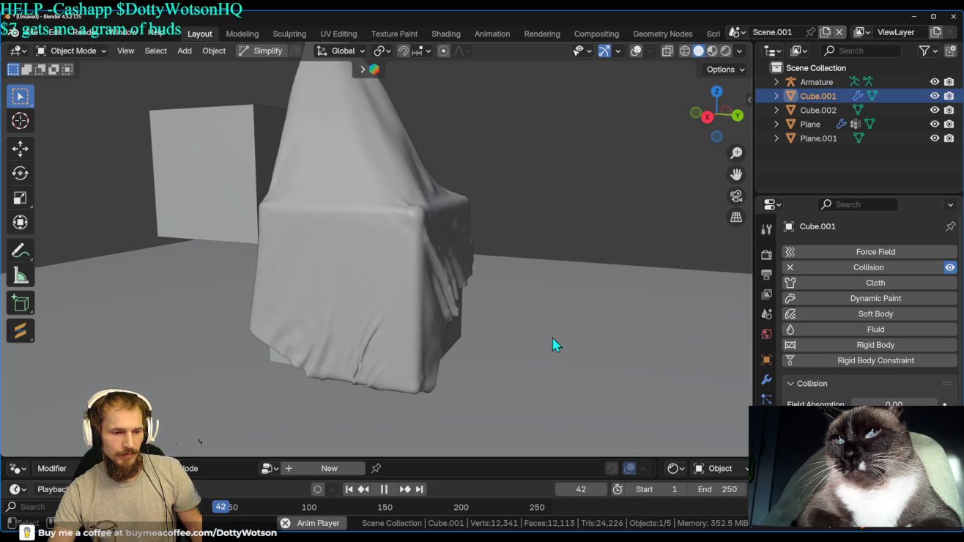
key(space)
click(726, 51)
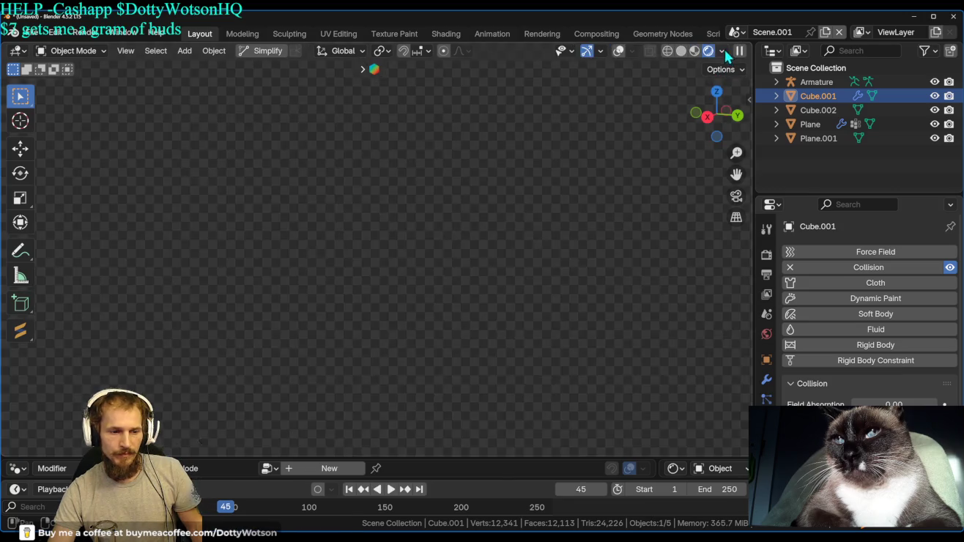
Select the cloth Plane, show its material settings, apply Shade Smooth, and orbit to inspect it.
mouse_move(675, 199)
middle_down()
mouse_move(256, 126)
mouse_move(587, 125)
mouse_move(257, 157)
mouse_move(630, 223)
mouse_move(693, 271)
mouse_move(452, 289)
mouse_move(410, 339)
mouse_move(671, 312)
mouse_move(631, 132)
mouse_move(646, 91)
mouse_move(293, 444)
mouse_move(439, 279)
mouse_move(564, 86)
middle_up()
click(379, 219)
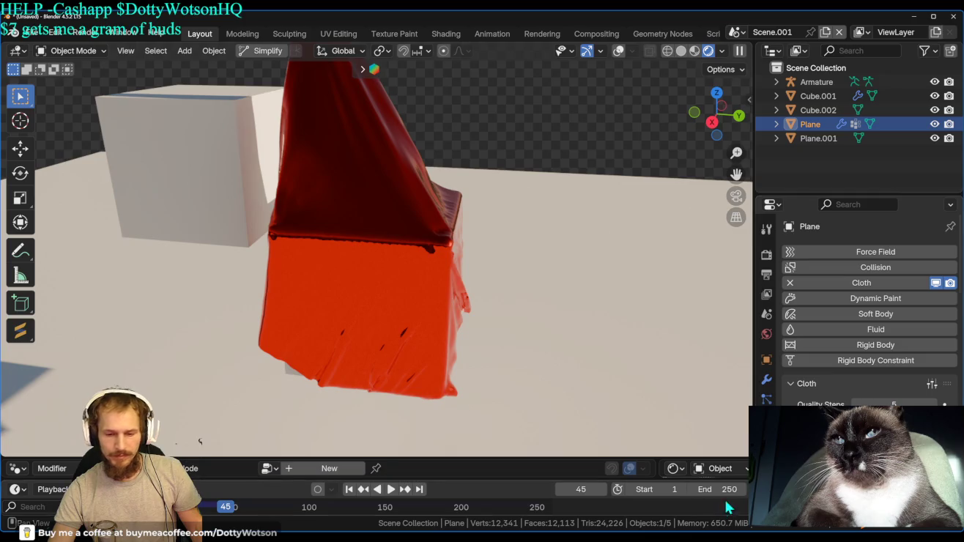
click(766, 478)
right_click(368, 194)
click(365, 189)
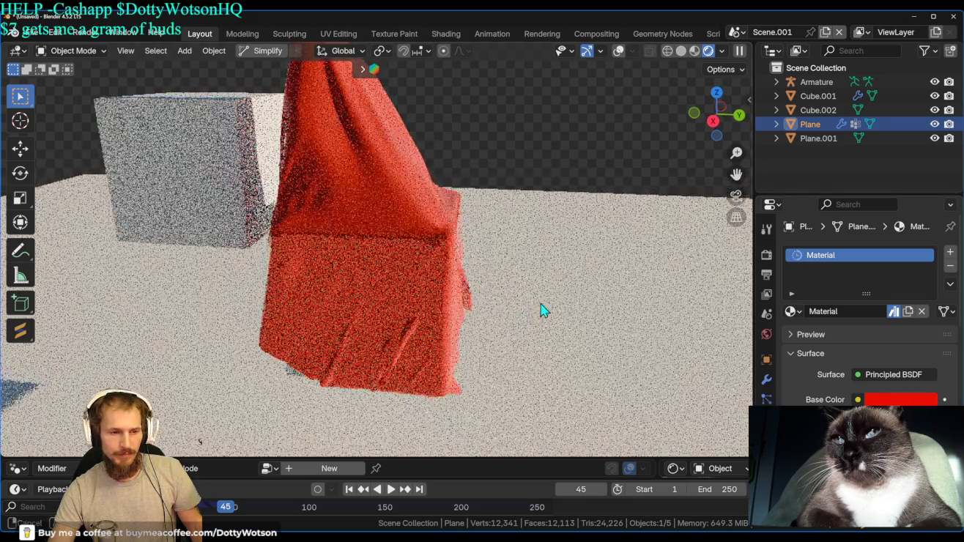
middle_drag(542, 310, 673, 65)
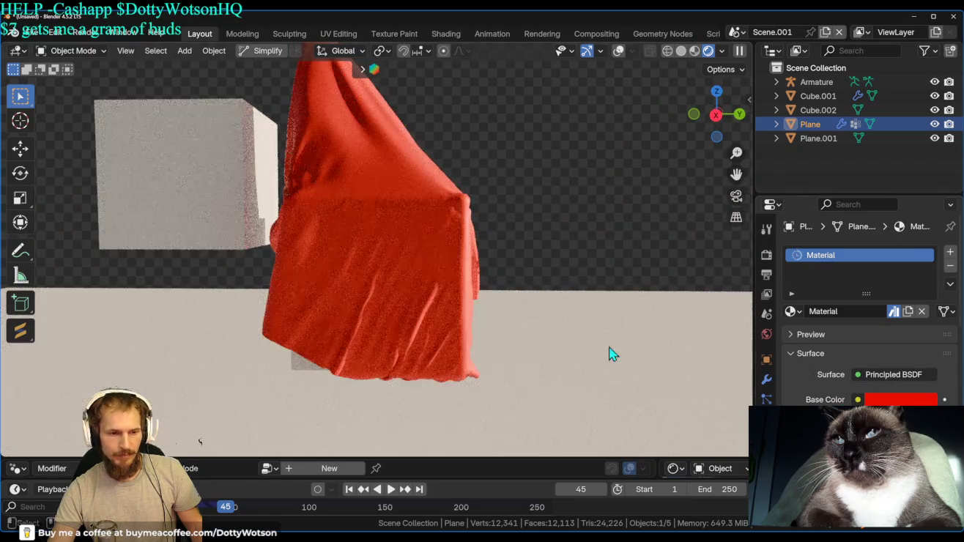
mouse_move(441, 233)
middle_down()
mouse_move(147, 239)
mouse_move(286, 258)
mouse_move(145, 326)
mouse_move(383, 274)
middle_up()
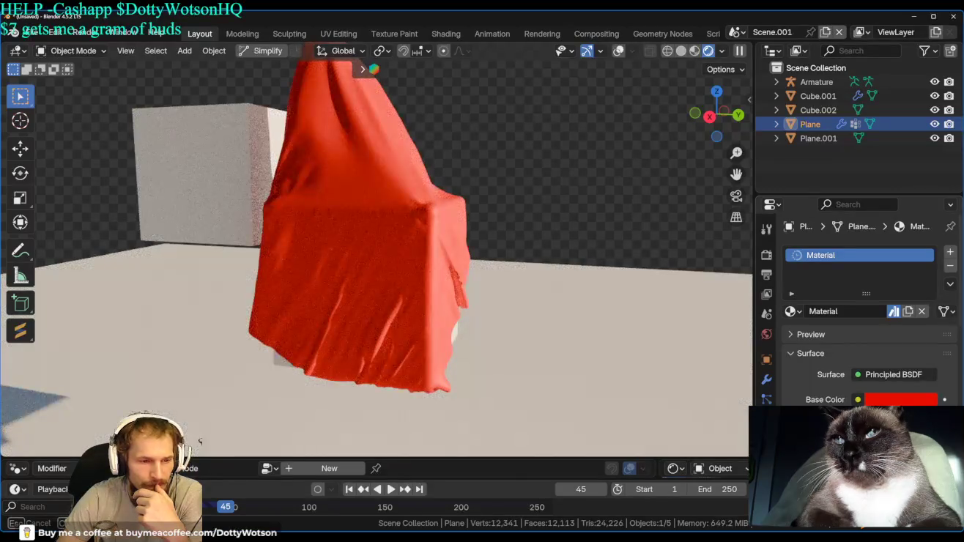
Adjust the red cloth material's translucency and orbit around the cloth-covered cube.
scroll(813, 301, down, 6)
scroll(812, 300, down, 2)
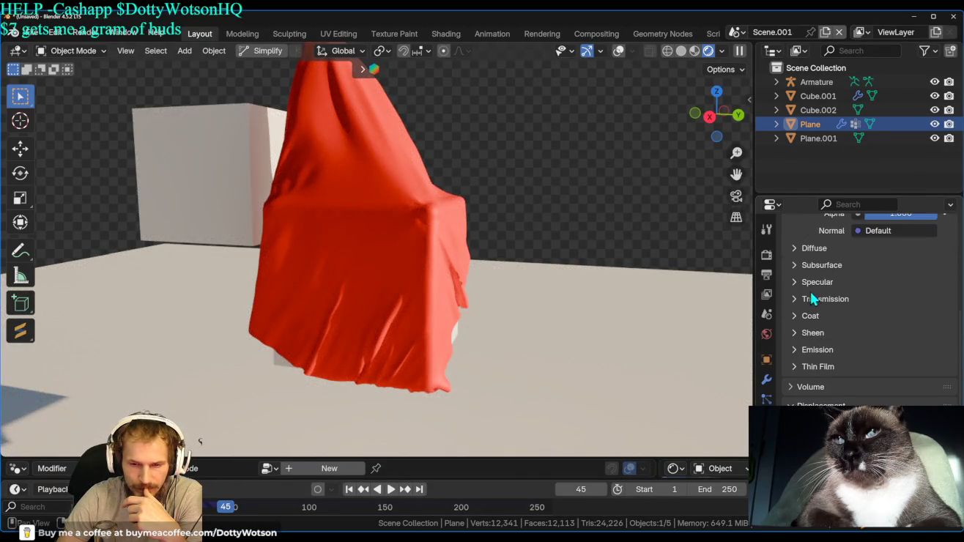
drag(872, 319, 937, 322)
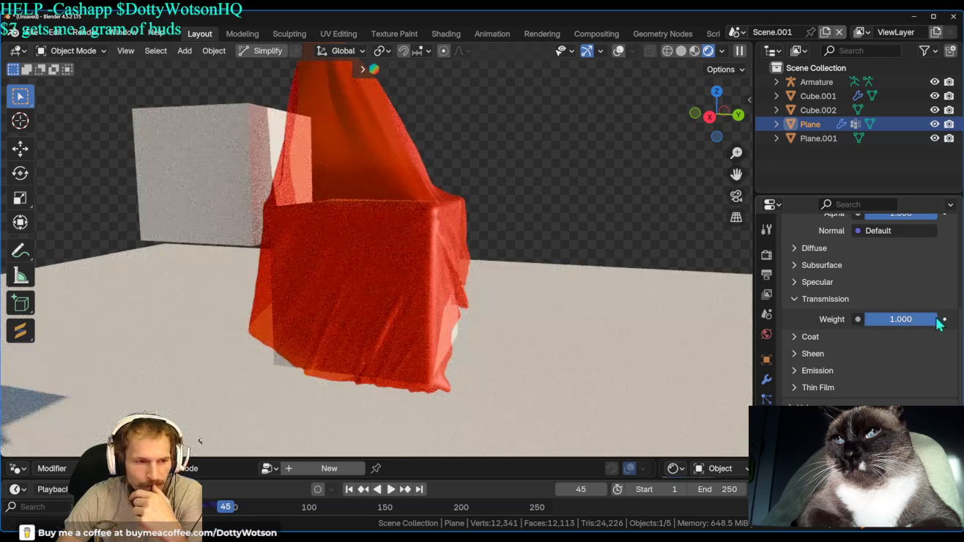
mouse_move(454, 256)
middle_down()
mouse_move(412, 183)
mouse_move(394, 177)
mouse_move(623, 145)
mouse_move(561, 230)
mouse_move(51, 276)
mouse_move(155, 220)
mouse_move(482, 166)
mouse_move(437, 124)
mouse_move(400, 172)
mouse_move(359, 179)
middle_up()
scroll(400, 172, up, 3)
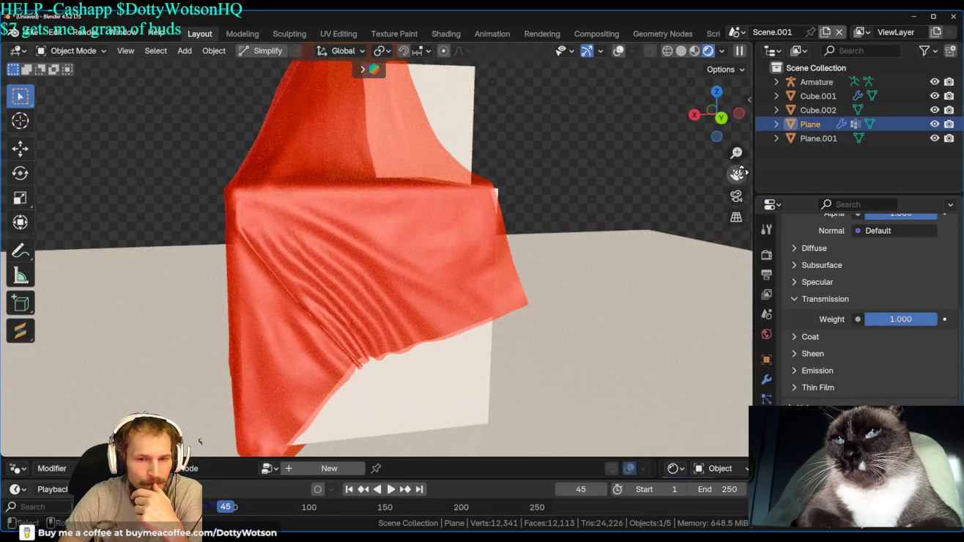
scroll(420, 203, down, 4)
mouse_move(287, 169)
middle_down()
mouse_move(575, 161)
mouse_move(58, 161)
middle_up()
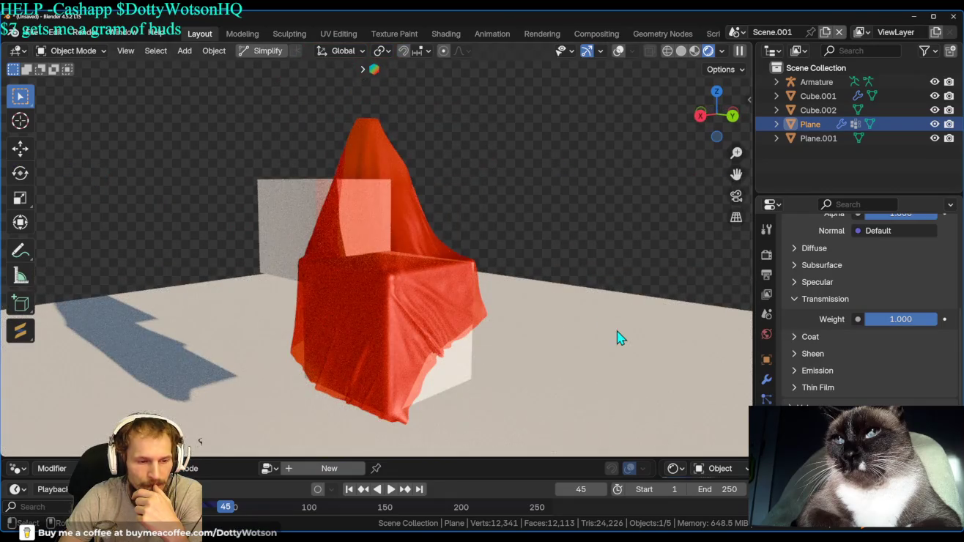
scroll(843, 310, up, 5)
Set the cloth's Metallic to 0.710 and IOR to 1.100, then rewind to frame 1.
mouse_move(903, 311)
mouse_down()
mouse_move(904, 303)
mouse_move(850, 322)
mouse_up()
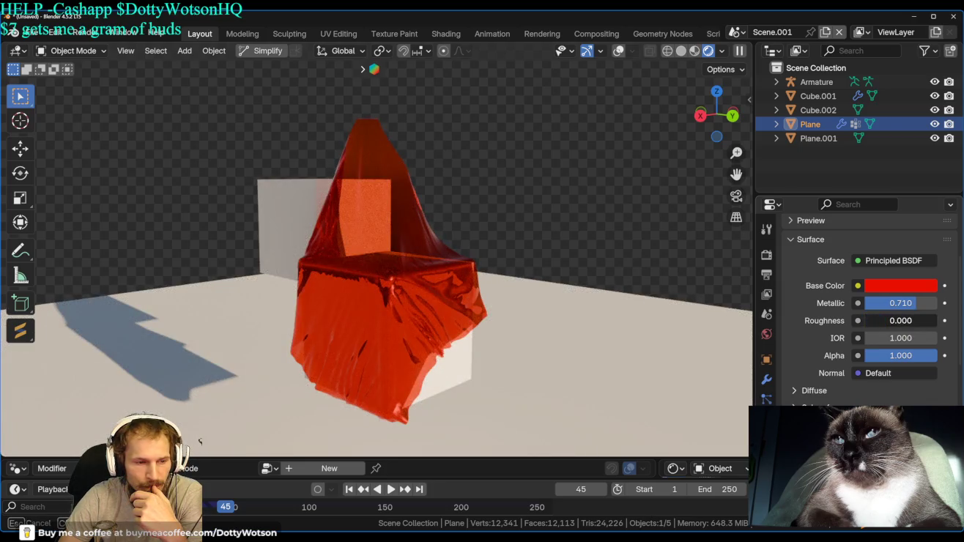
mouse_move(892, 337)
mouse_down()
mouse_move(902, 337)
mouse_move(879, 337)
mouse_up()
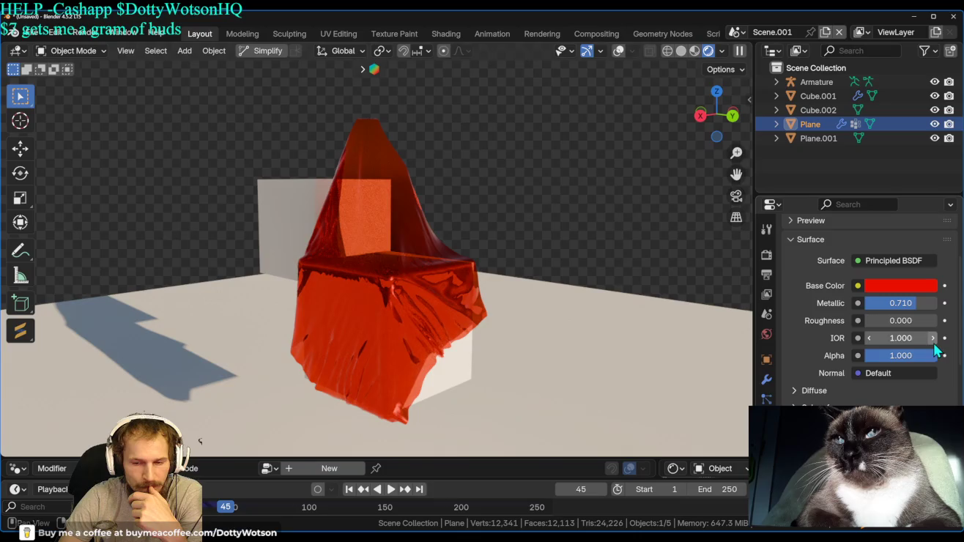
click(932, 337)
mouse_move(462, 301)
middle_down()
mouse_move(346, 260)
mouse_move(309, 161)
mouse_move(507, 143)
mouse_move(517, 128)
mouse_move(409, 134)
mouse_move(417, 186)
mouse_move(369, 198)
middle_up()
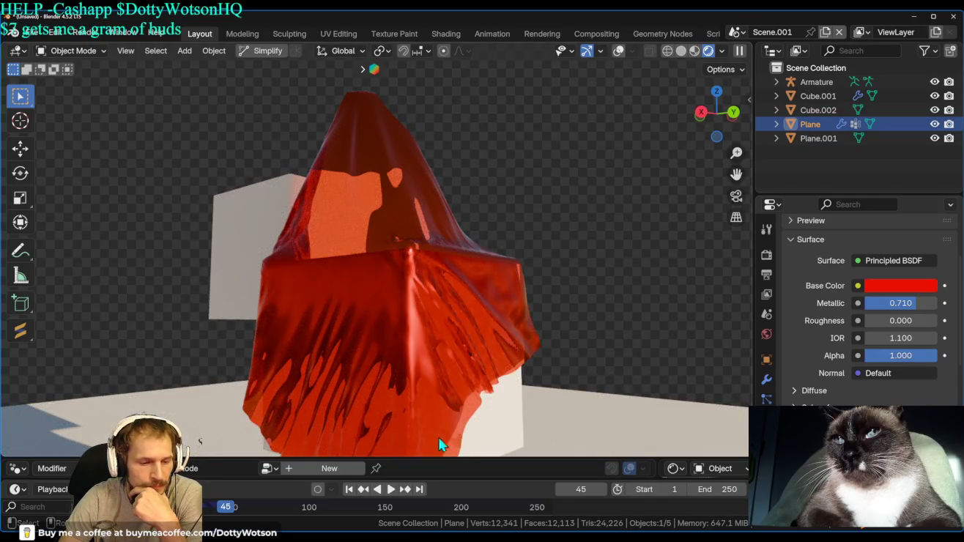
click(348, 491)
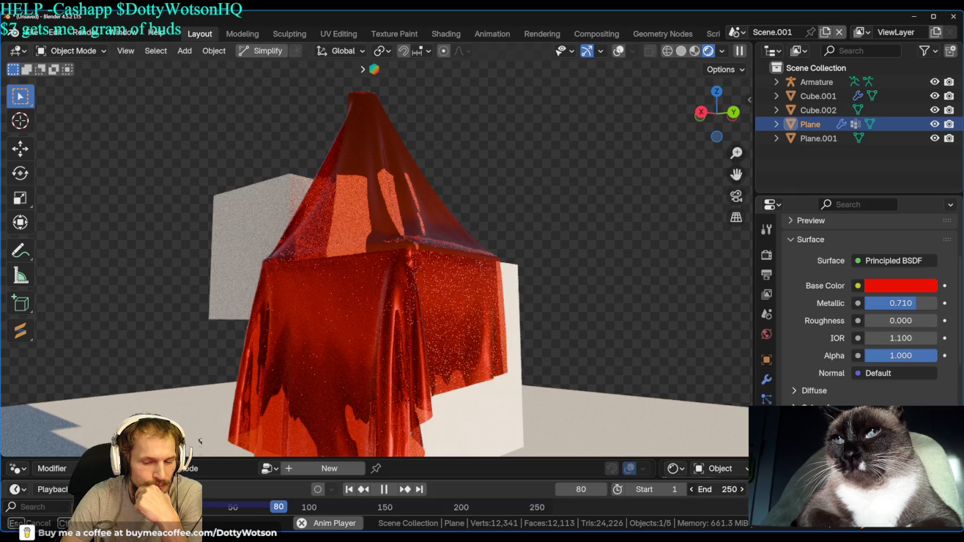
Set the timeline End frame to 123 so the cloth replay stops there.
drag(729, 489, 689, 490)
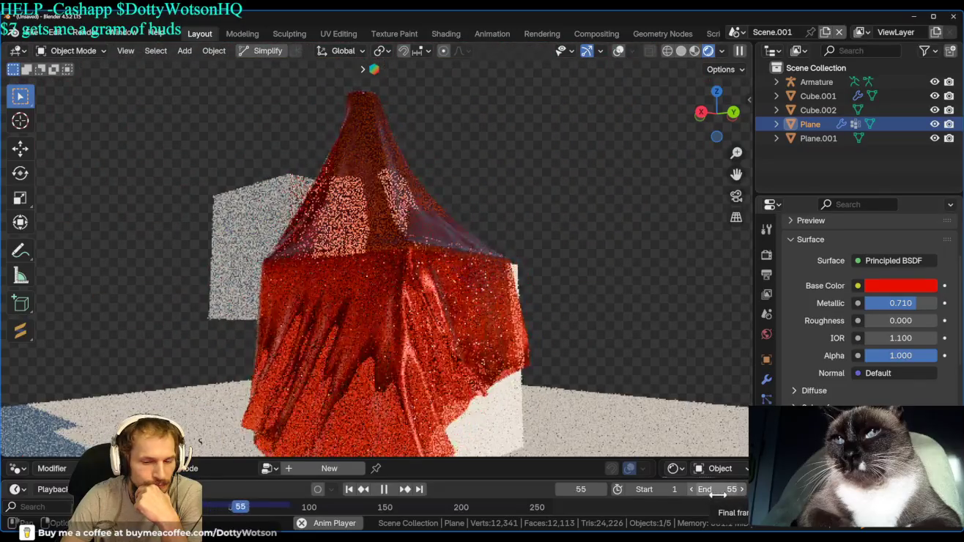
drag(718, 495, 727, 489)
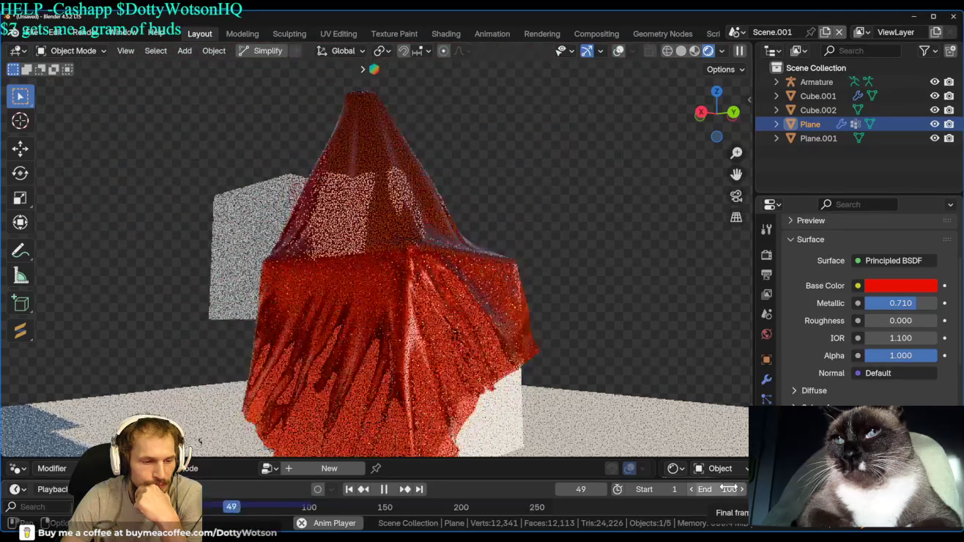
drag(728, 490, 739, 488)
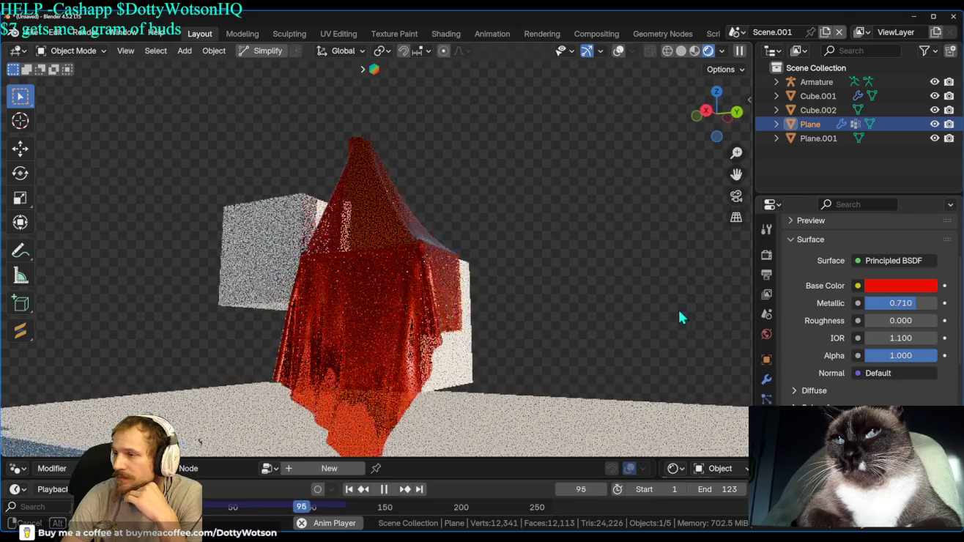
mouse_move(669, 318)
middle_down()
mouse_move(143, 236)
mouse_move(348, 231)
middle_up()
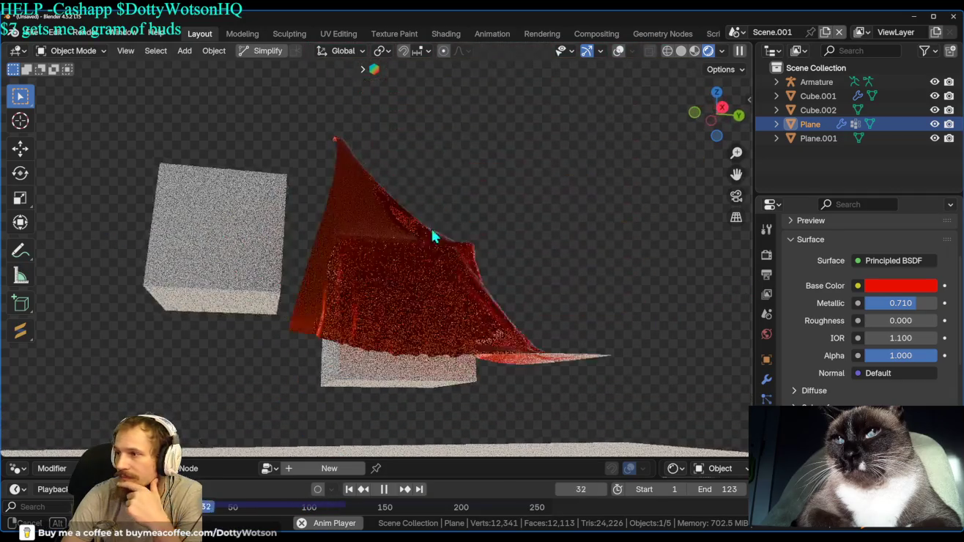
scroll(422, 293, up, 5)
mouse_move(427, 303)
middle_down()
mouse_move(402, 206)
mouse_move(354, 448)
middle_up()
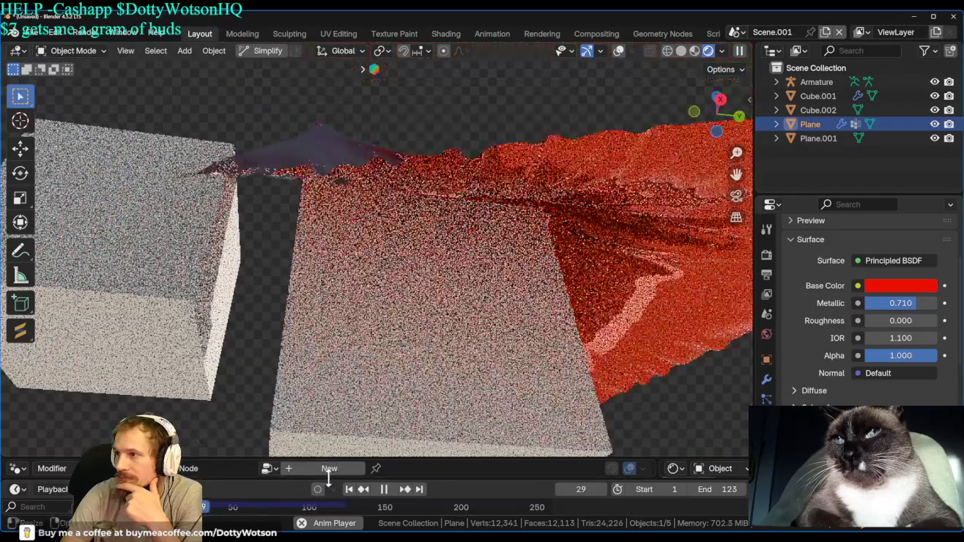
scroll(336, 366, up, 3)
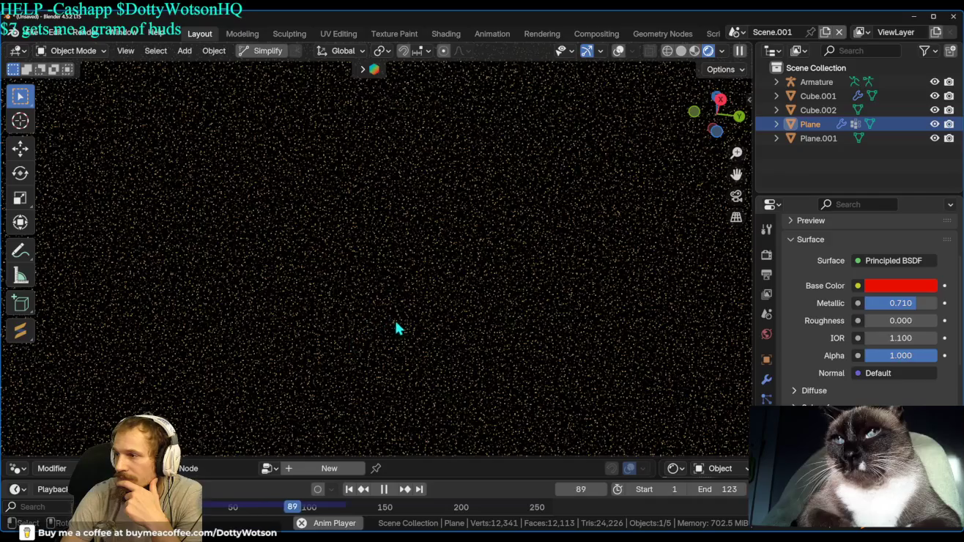
middle_drag(374, 322, 381, 310)
mouse_move(308, 316)
middle_down()
mouse_move(432, 331)
mouse_move(233, 322)
middle_up()
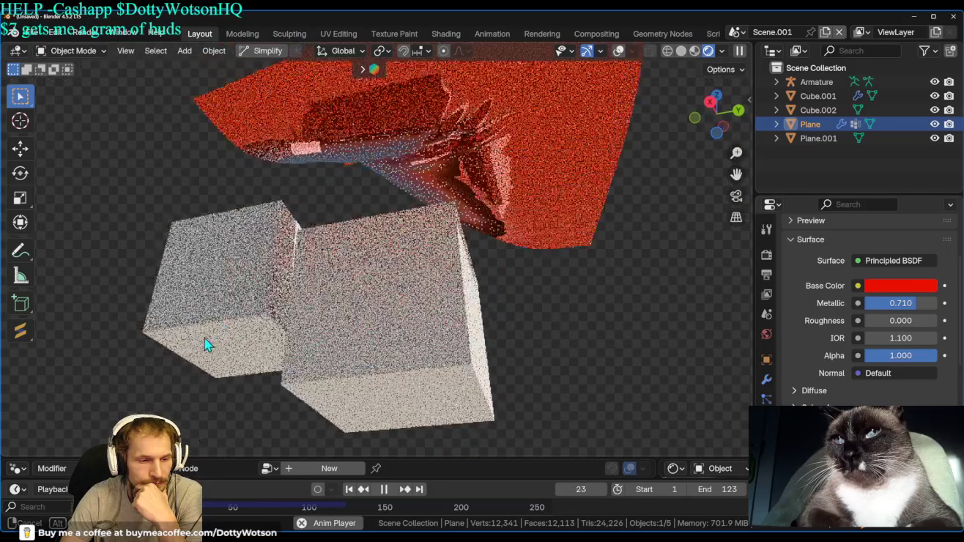
middle_drag(233, 325, 249, 326)
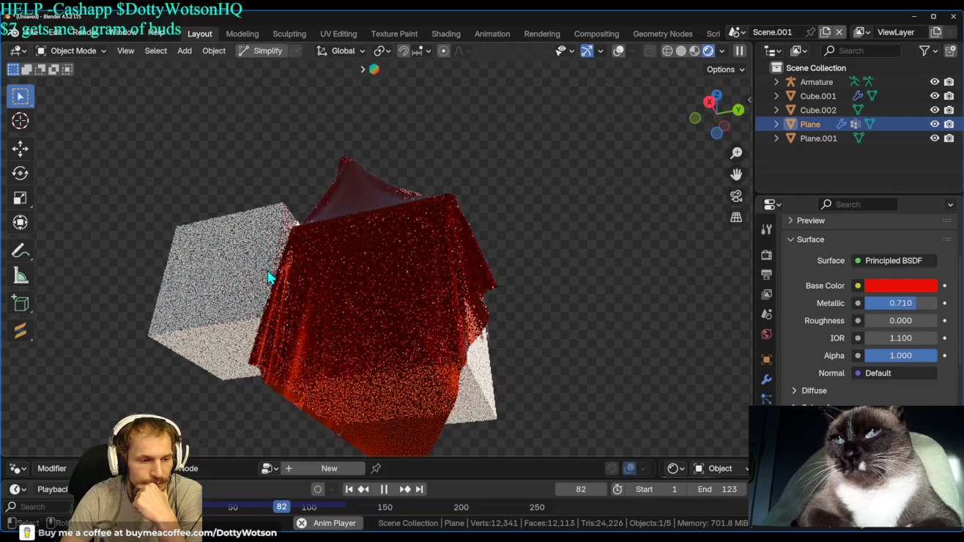
click(478, 394)
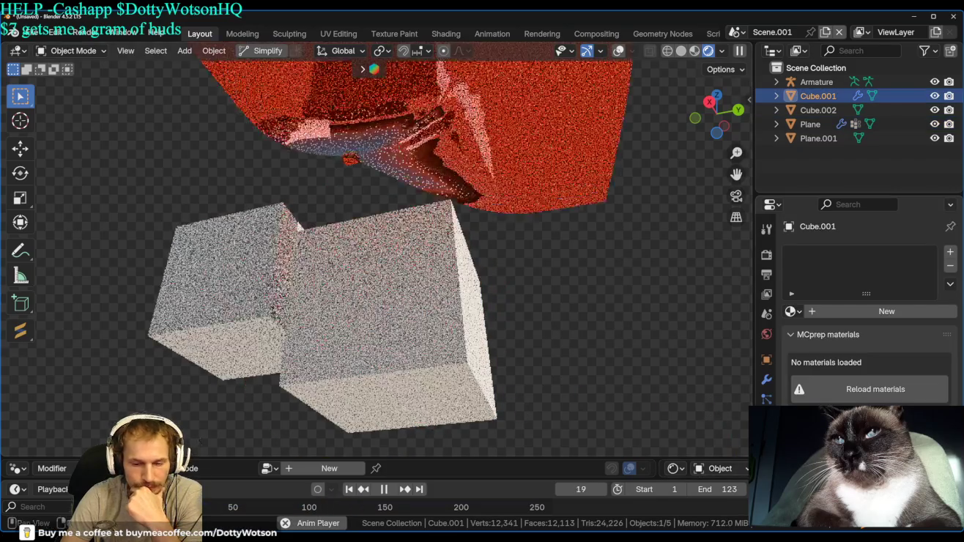
Add a new material to Cube.001 with a cyan emission colour.
click(886, 310)
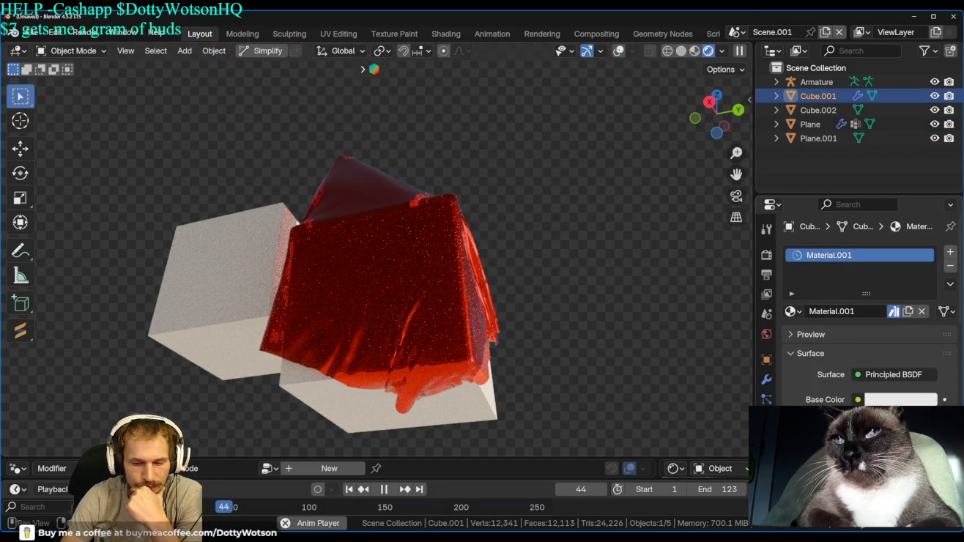
scroll(801, 272, down, 3)
scroll(800, 271, down, 4)
scroll(801, 272, down, 8)
scroll(800, 271, down, 3)
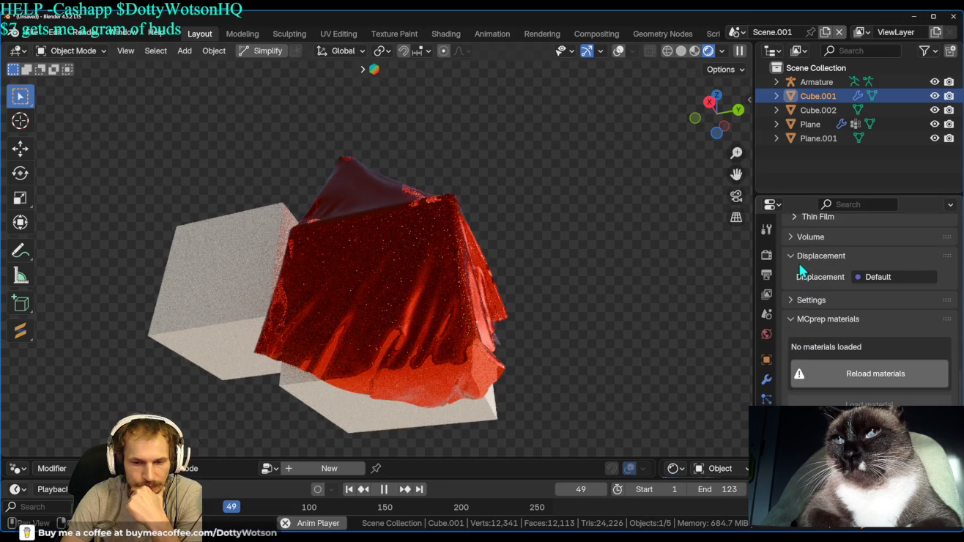
scroll(809, 273, up, 1)
scroll(802, 315, up, 2)
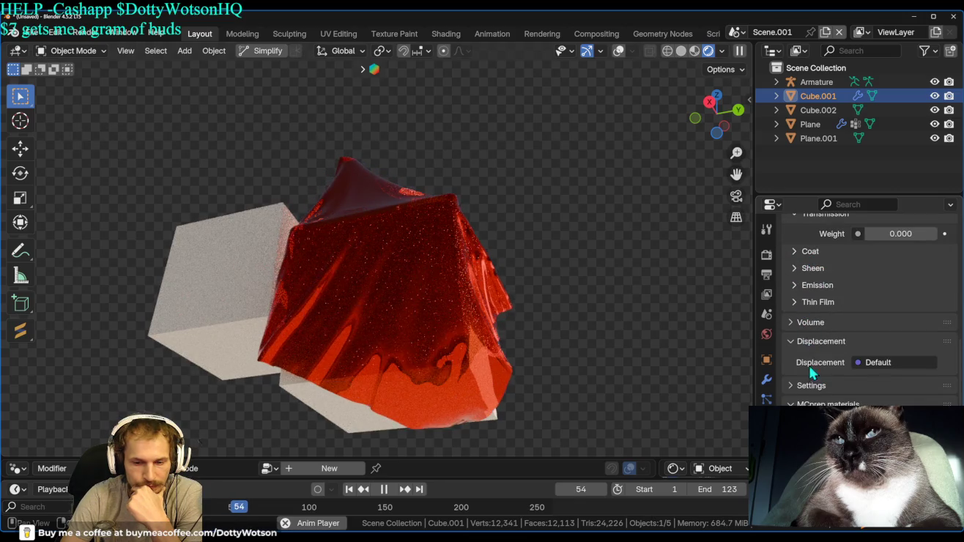
click(803, 286)
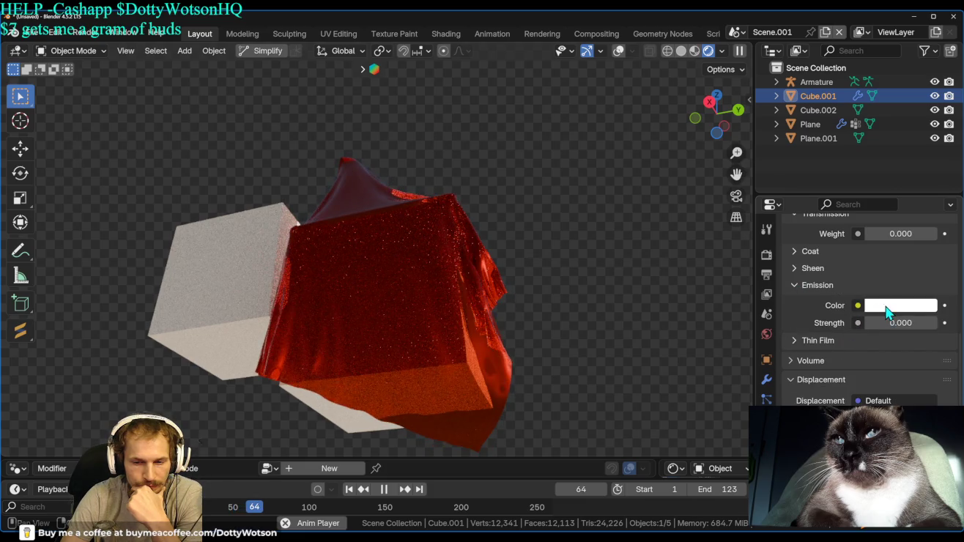
click(887, 310)
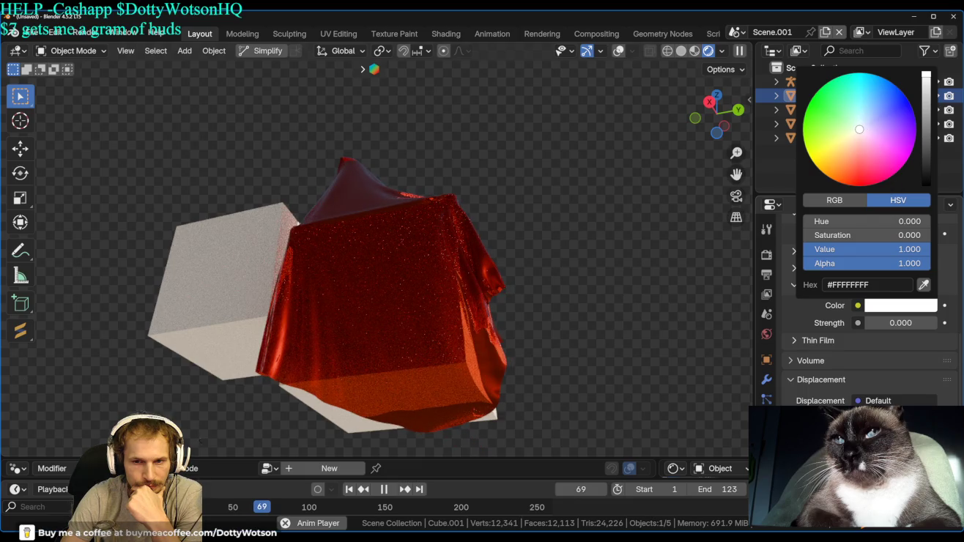
click(859, 74)
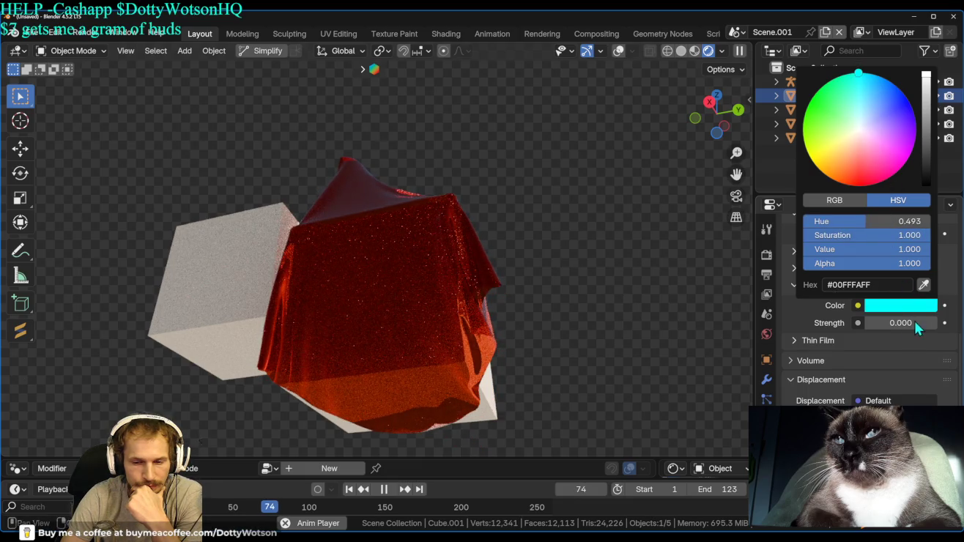
Raise emission strength to 1.500, then drive it with a Light Falloff node at 100.
click(933, 324)
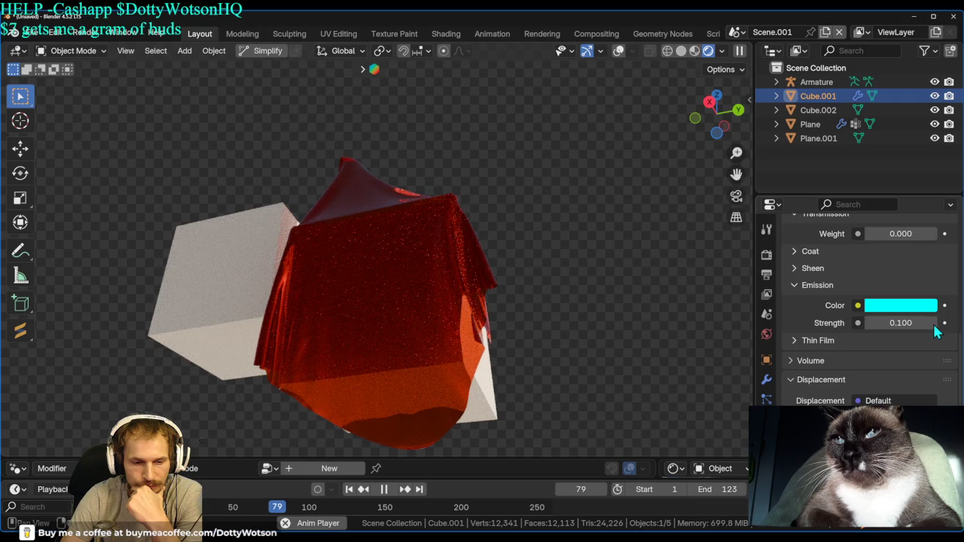
click(933, 323)
click(932, 323)
click(933, 324)
click(933, 324)
click(933, 323)
click(933, 324)
click(932, 323)
click(933, 324)
click(933, 324)
click(933, 323)
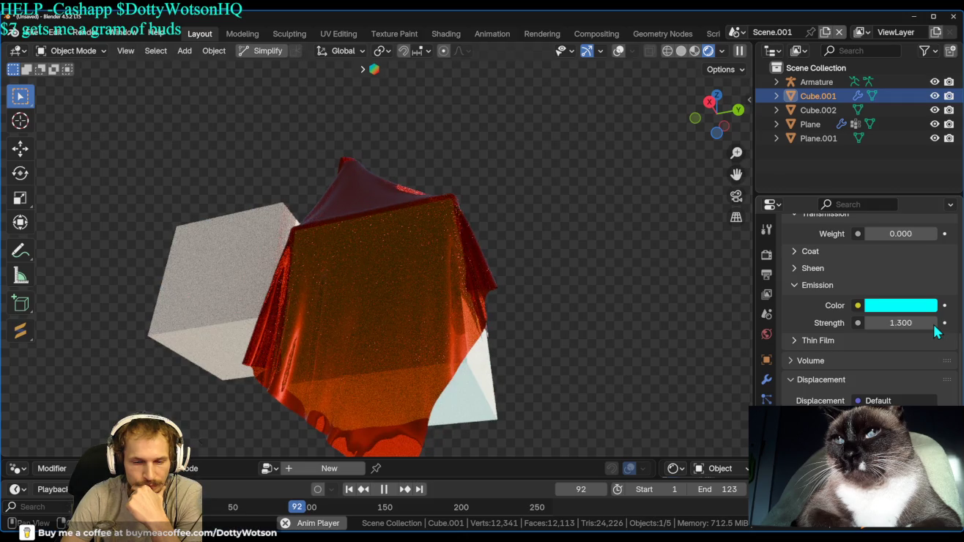
click(933, 324)
click(932, 325)
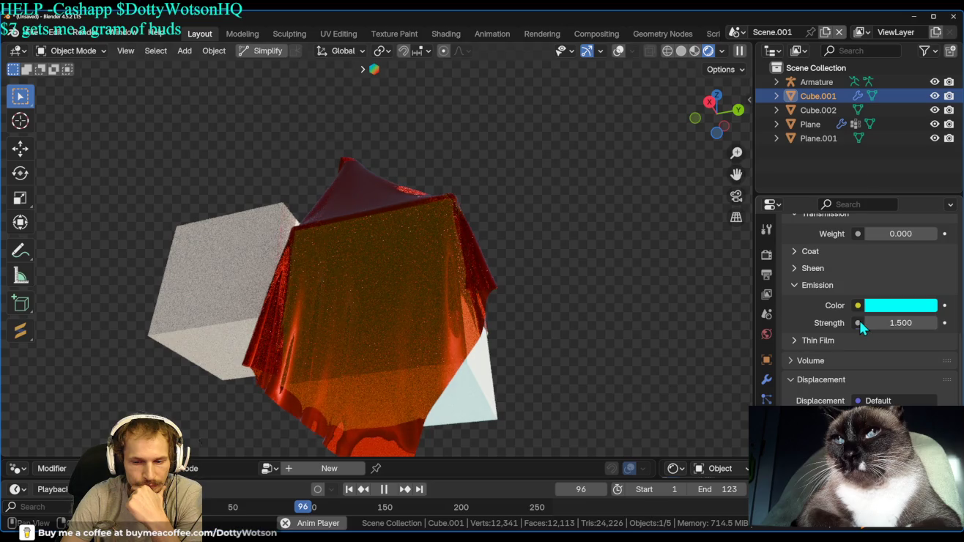
click(858, 322)
click(735, 253)
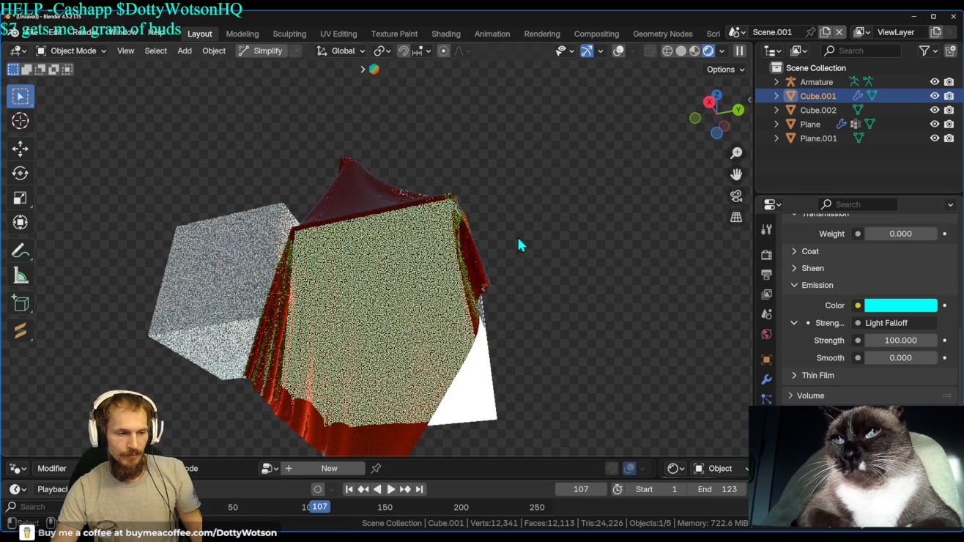
Stop playback and set the world lighting strength to 0.
key(space)
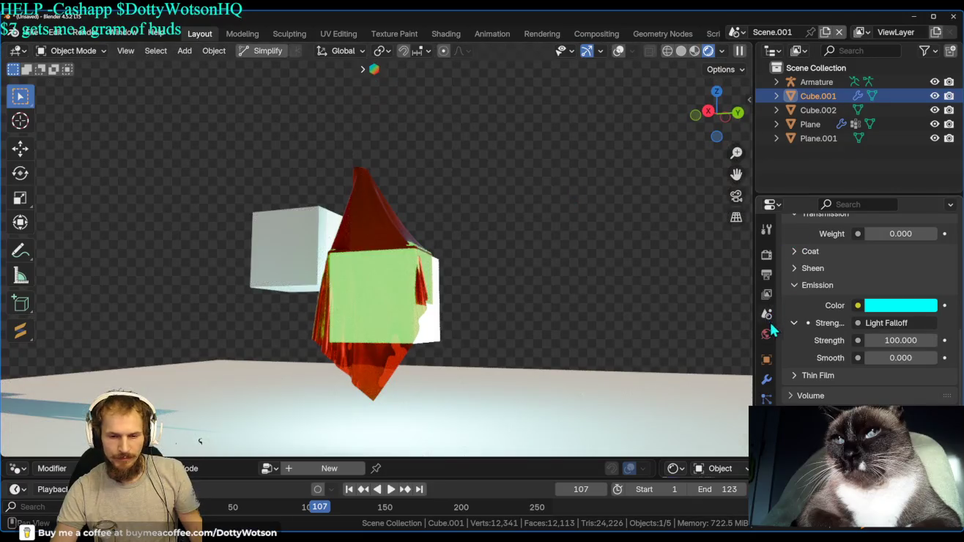
click(766, 334)
drag(917, 382, 875, 382)
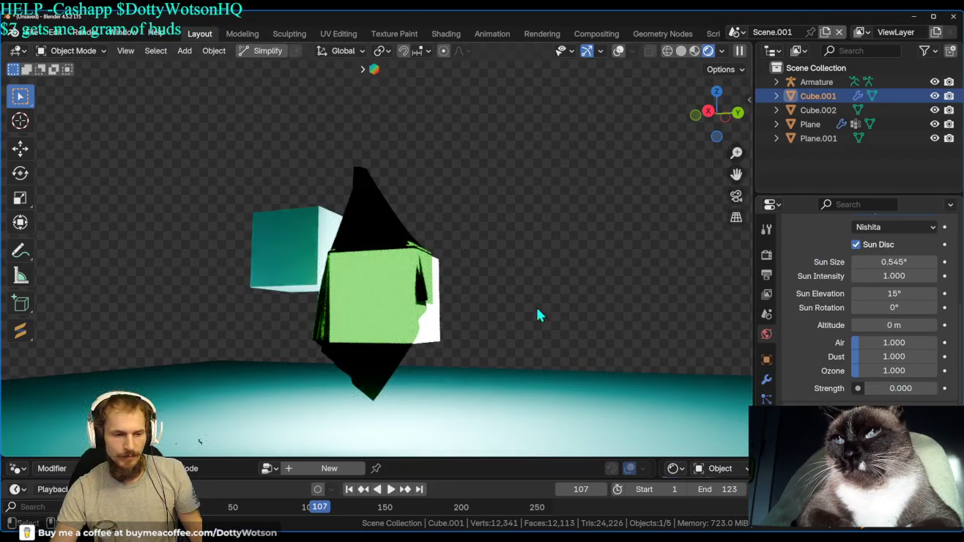
Return to the cube's Emission material settings and move Cube.002 toward the upper right.
scroll(332, 296, up, 5)
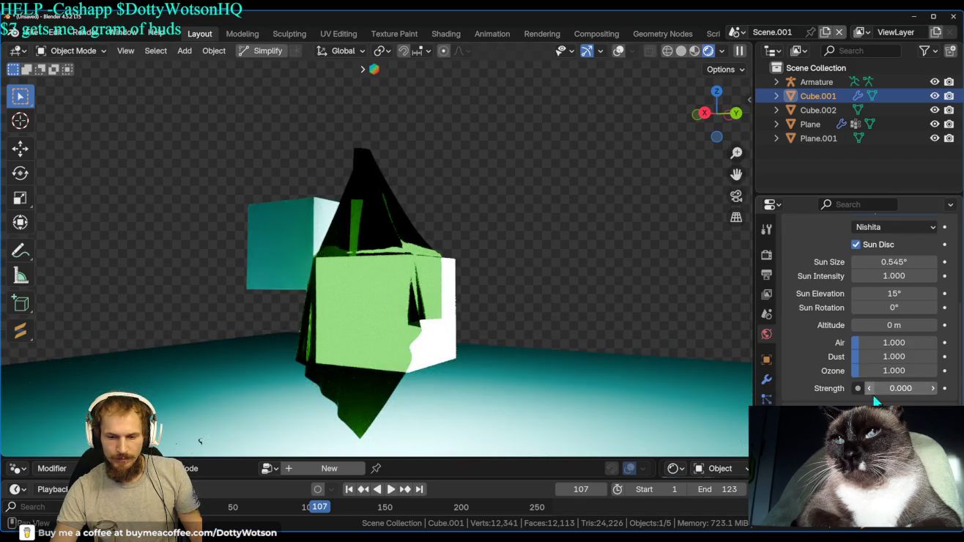
click(766, 476)
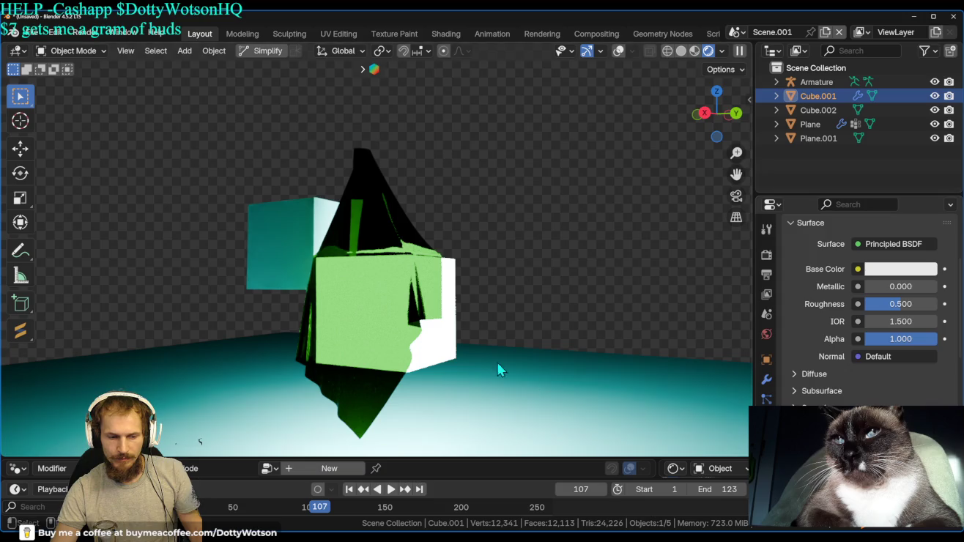
scroll(865, 308, down, 3)
scroll(865, 308, down, 2)
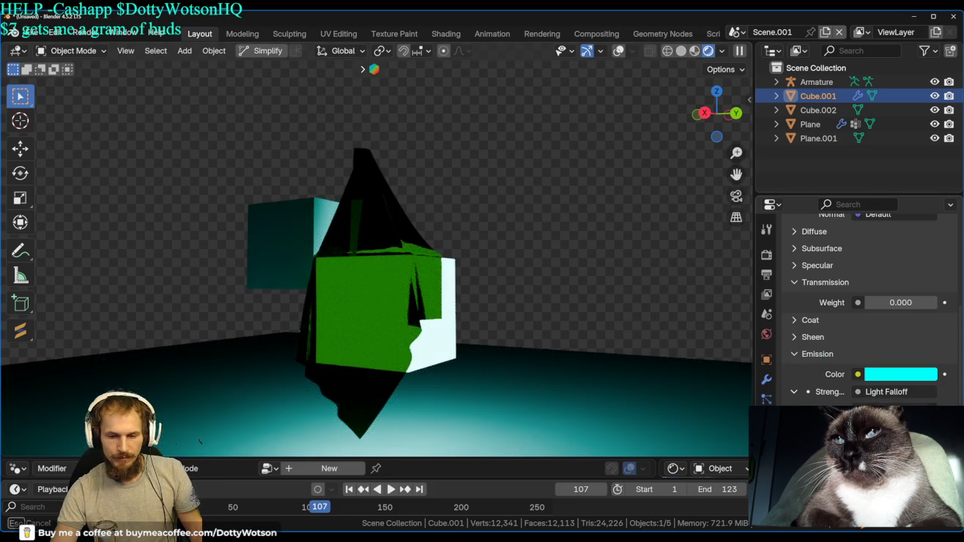
key(Return)
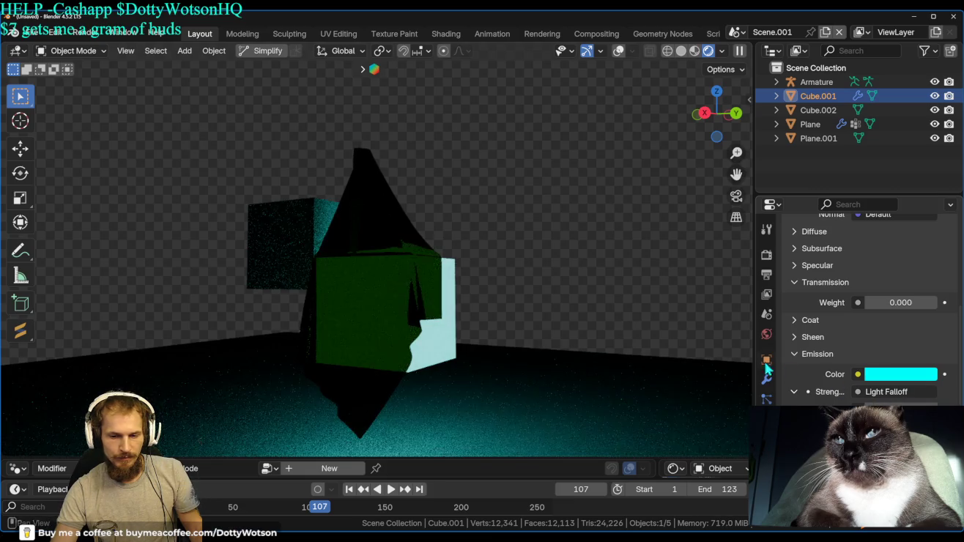
scroll(472, 279, down, 1)
mouse_move(293, 242)
mouse_down()
mouse_move(607, 169)
mouse_move(593, 205)
mouse_up()
Give Cube.002 a white emissive Material.002 driven by a Light Falloff of strength 11.
click(903, 311)
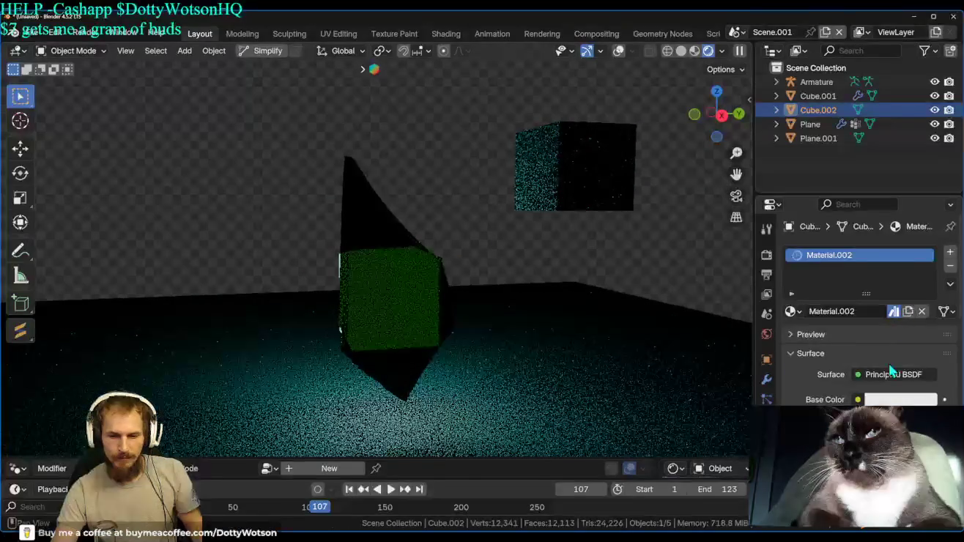
scroll(879, 345, down, 10)
scroll(860, 340, down, 4)
scroll(849, 322, up, 3)
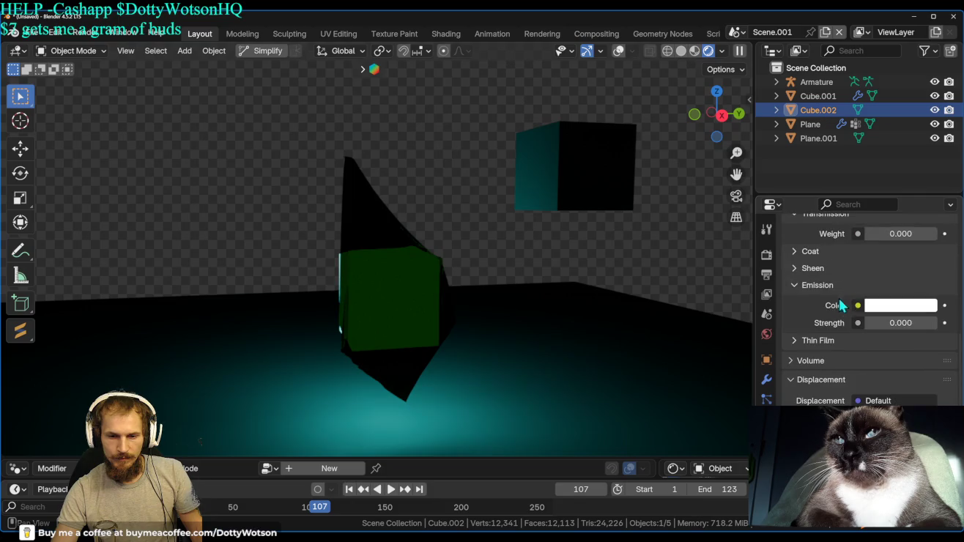
mouse_move(899, 323)
mouse_down()
mouse_move(934, 323)
mouse_move(904, 322)
mouse_up()
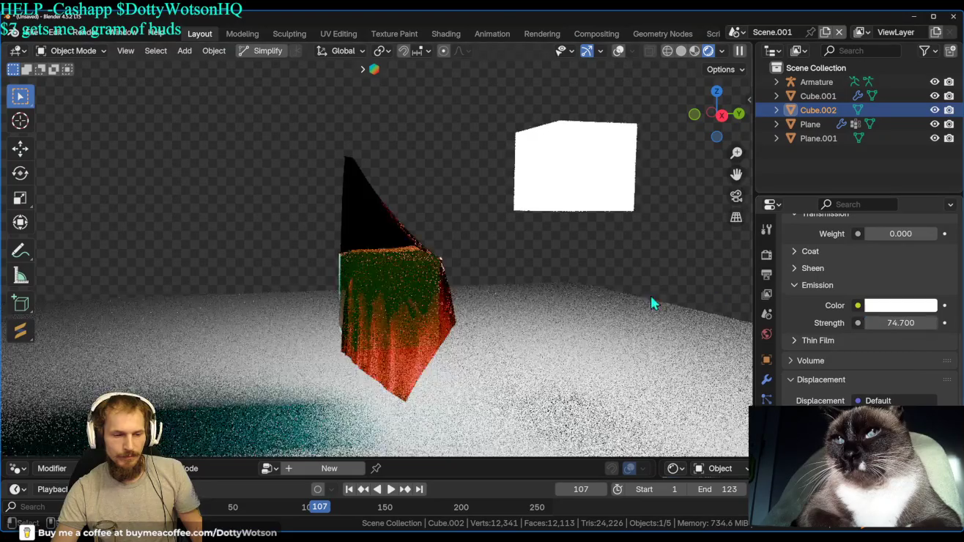
click(869, 323)
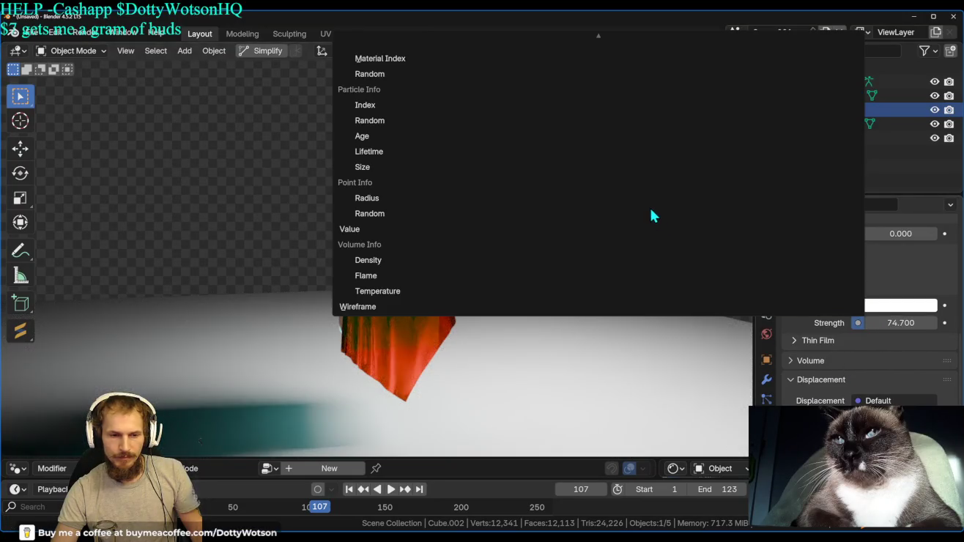
click(662, 220)
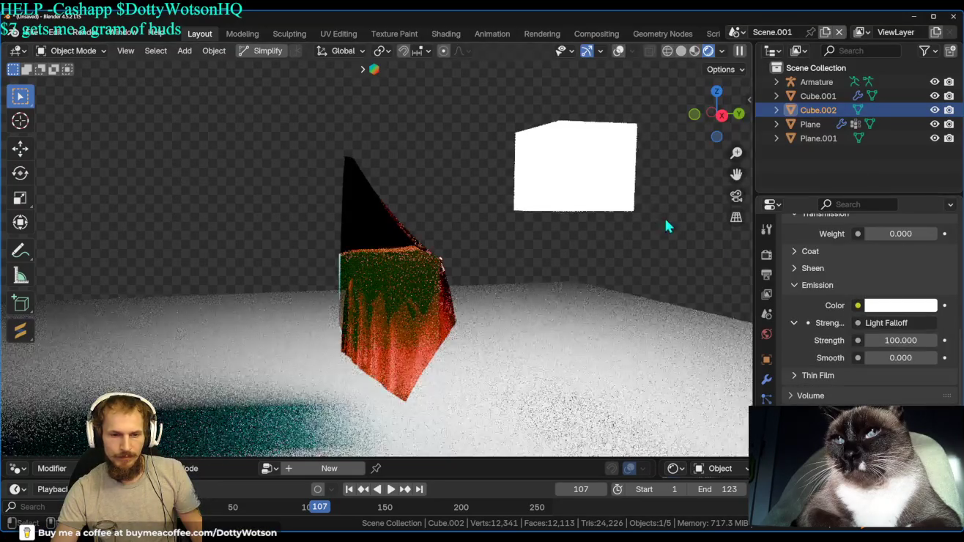
click(892, 340)
text(11.000)
key(Return)
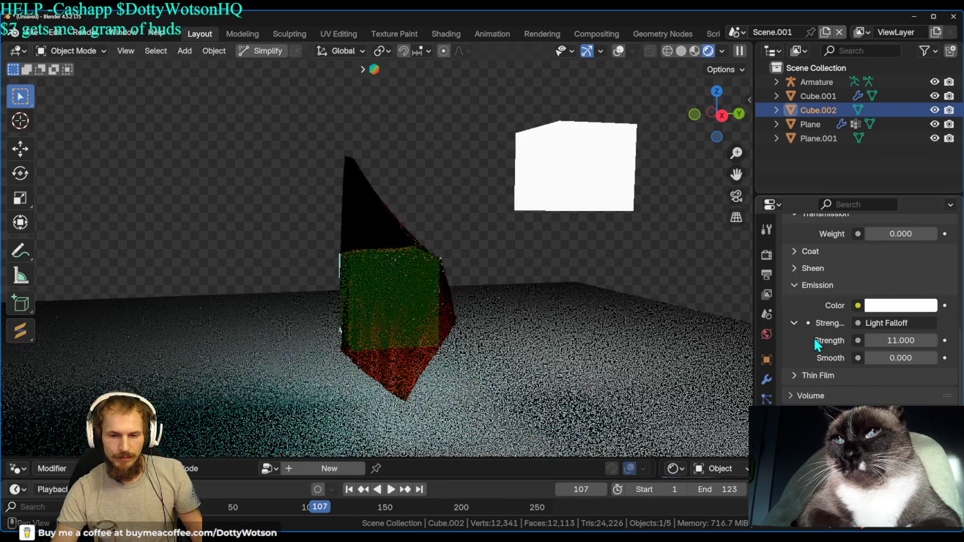
key(g)
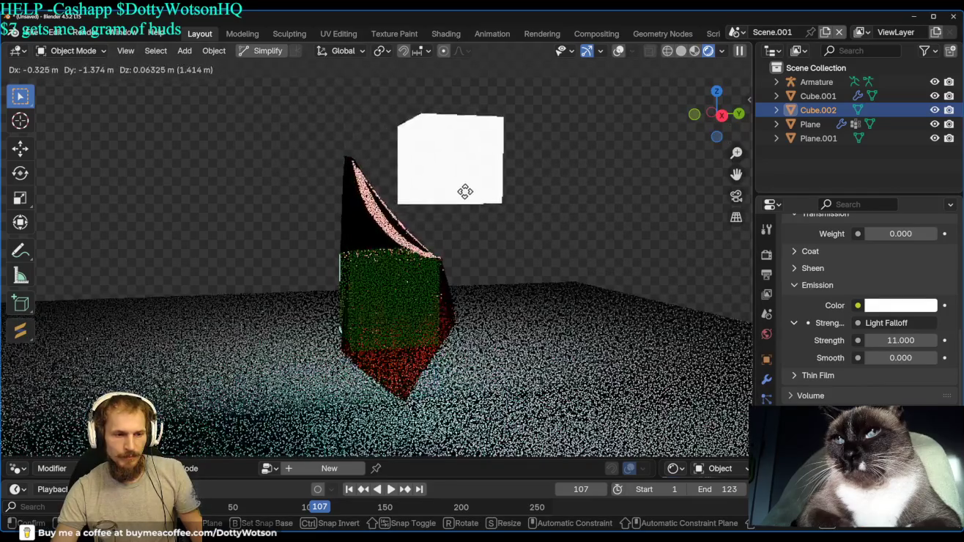
Place the glowing cube and scale it into a long thin bar along X.
click(466, 195)
key(s)
key(x)
click(476, 104)
key(s)
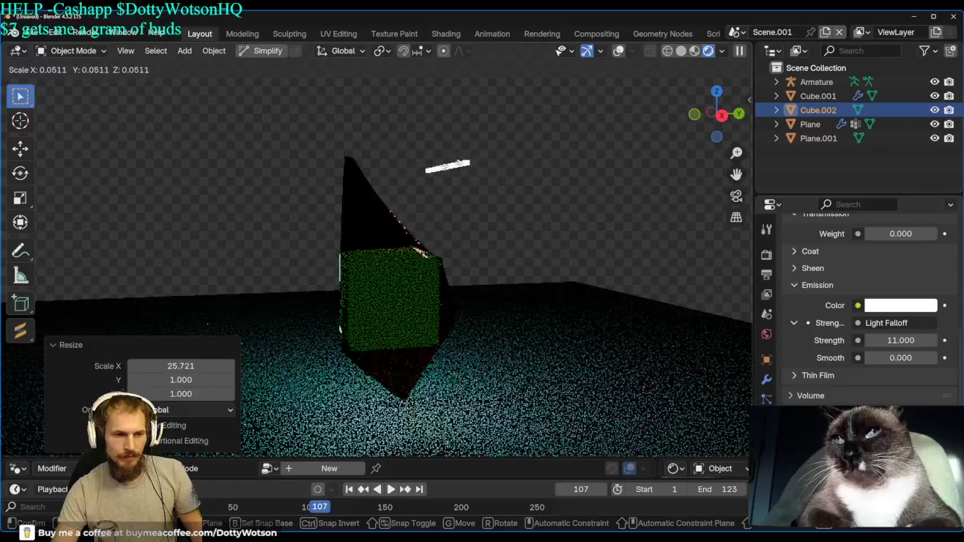
click(445, 166)
key(s)
key(x)
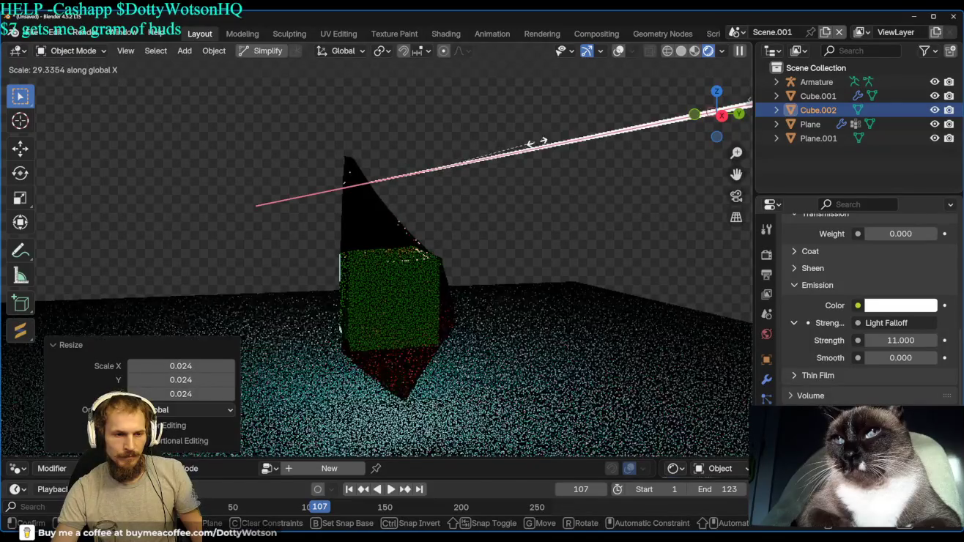
click(589, 123)
mouse_move(592, 133)
middle_down()
mouse_move(14, 244)
mouse_move(497, 252)
mouse_move(76, 188)
mouse_move(215, 168)
mouse_move(458, 155)
middle_up()
Refine the bar's overall size and X length down to blade proportions.
key(s)
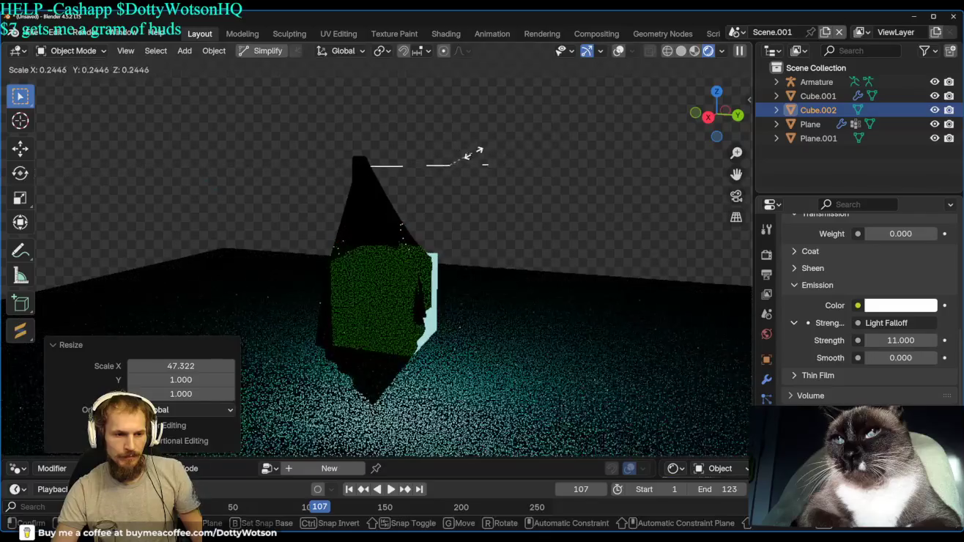
click(710, 111)
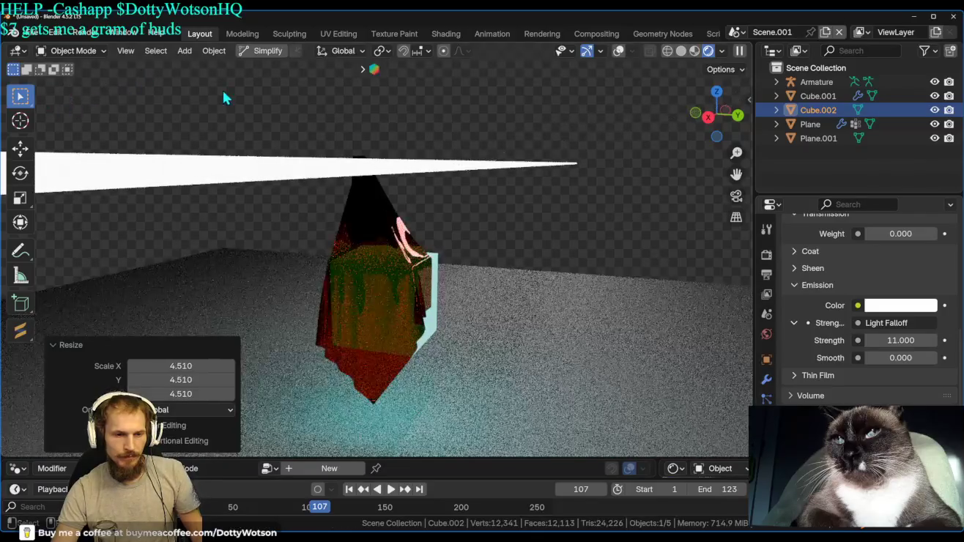
key(s)
key(x)
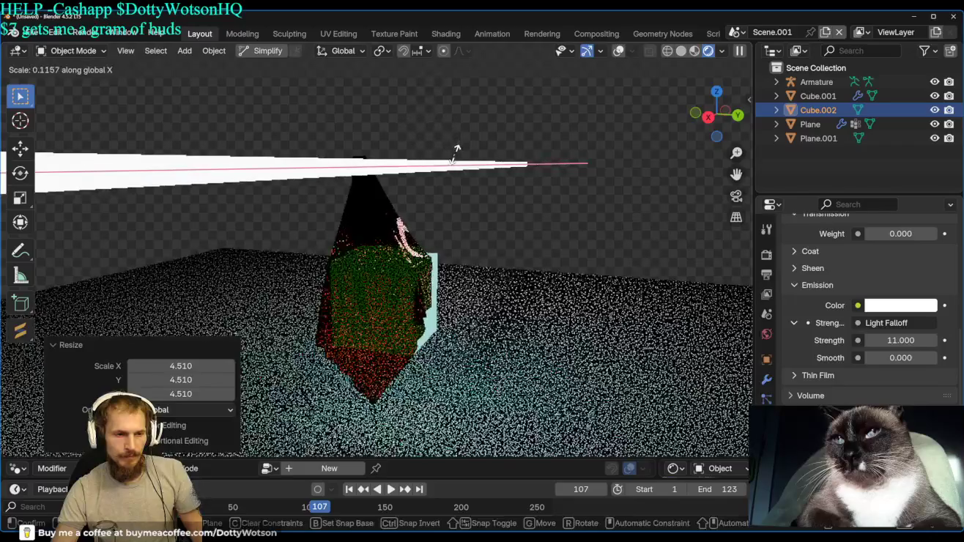
click(463, 150)
key(s)
click(477, 149)
Tilt the blade into a steep diagonal and push it through the draped cube.
key(g)
key(r)
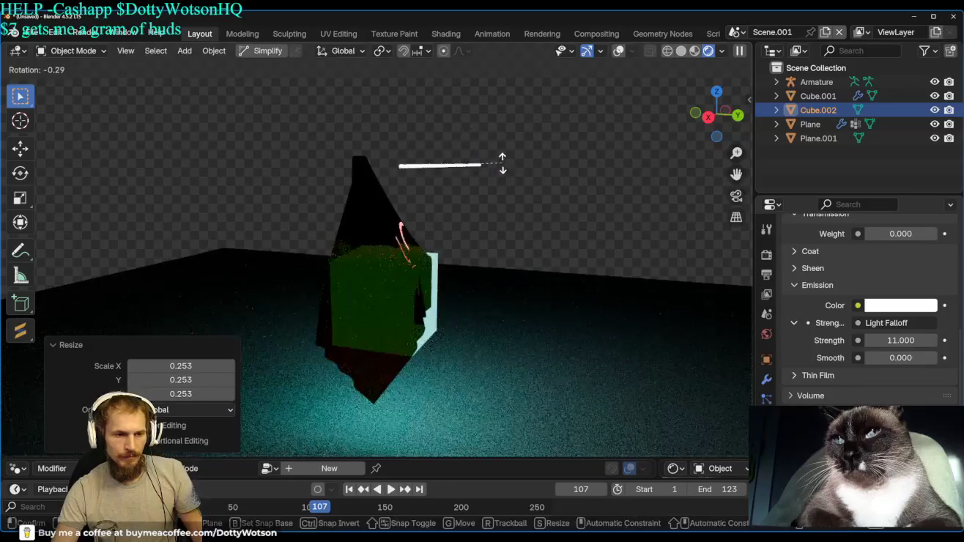
key(r)
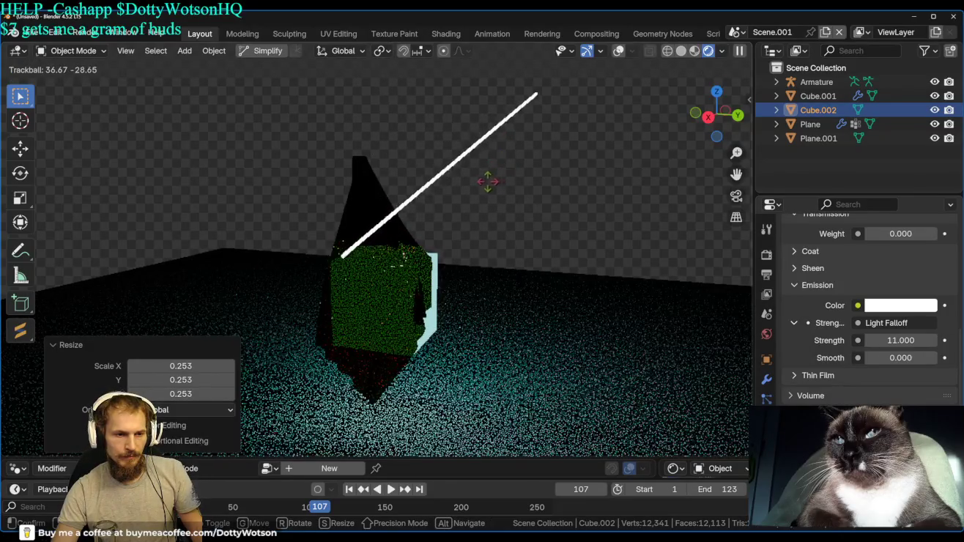
click(489, 184)
key(g)
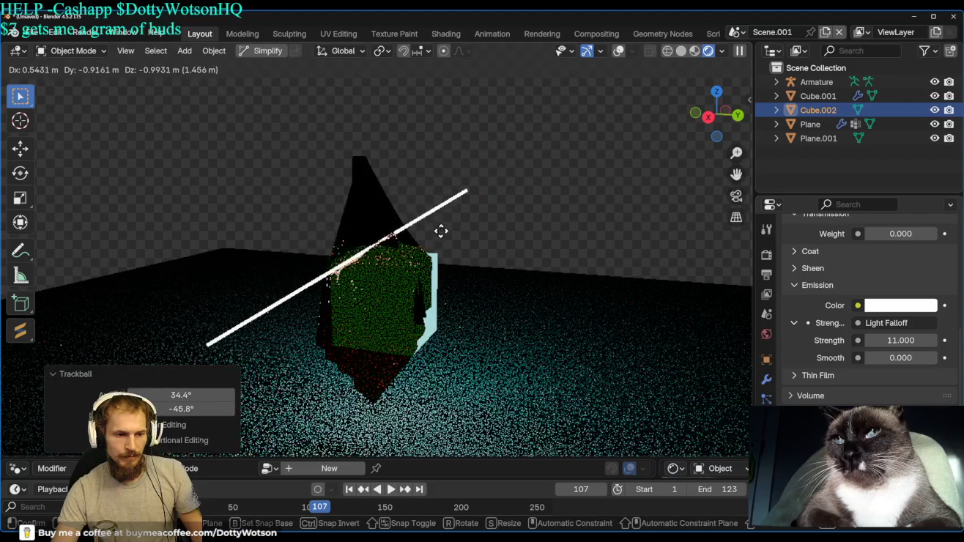
click(463, 262)
middle_drag(342, 252, 269, 108)
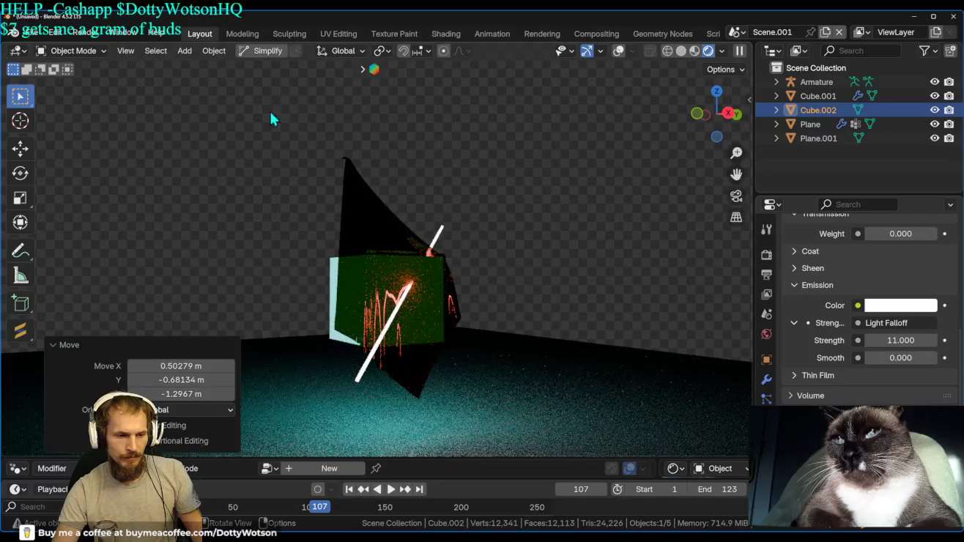
Orbit and zoom around the pierced cube to inspect the blade from several angles.
scroll(456, 265, up, 4)
middle_drag(456, 266, 84, 329)
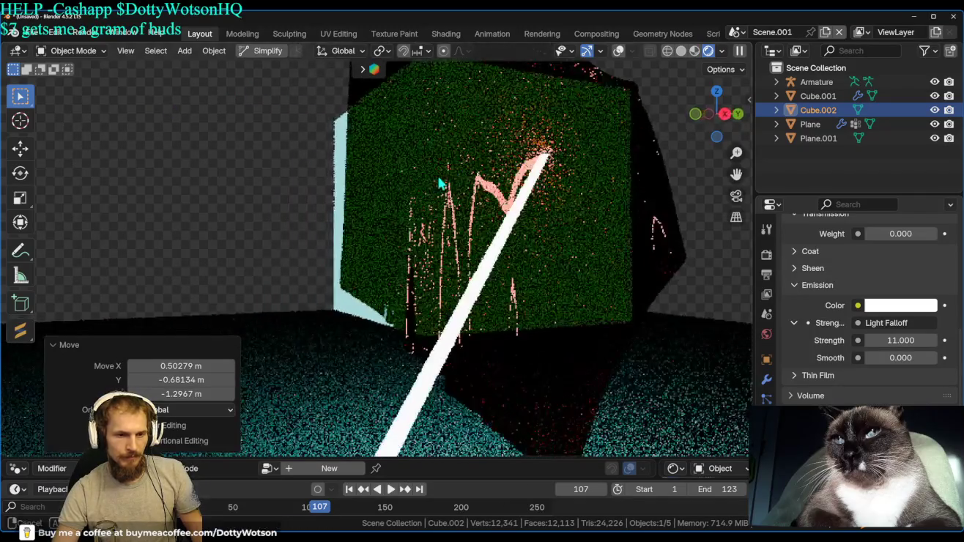
scroll(498, 194, down, 4)
middle_drag(507, 185, 360, 122)
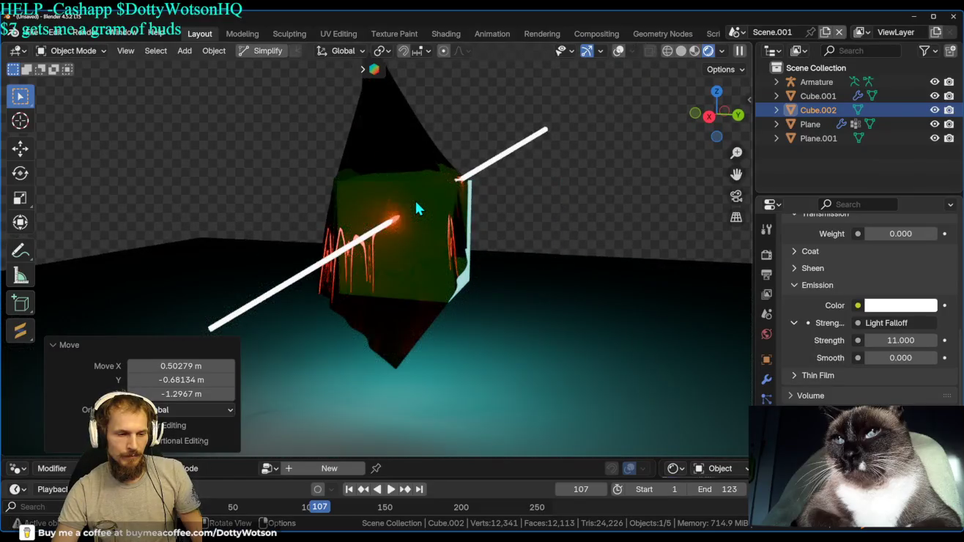
scroll(415, 208, up, 3)
mouse_move(393, 230)
middle_down()
mouse_move(426, 150)
mouse_move(442, 70)
mouse_move(492, 236)
middle_up()
scroll(442, 69, down, 2)
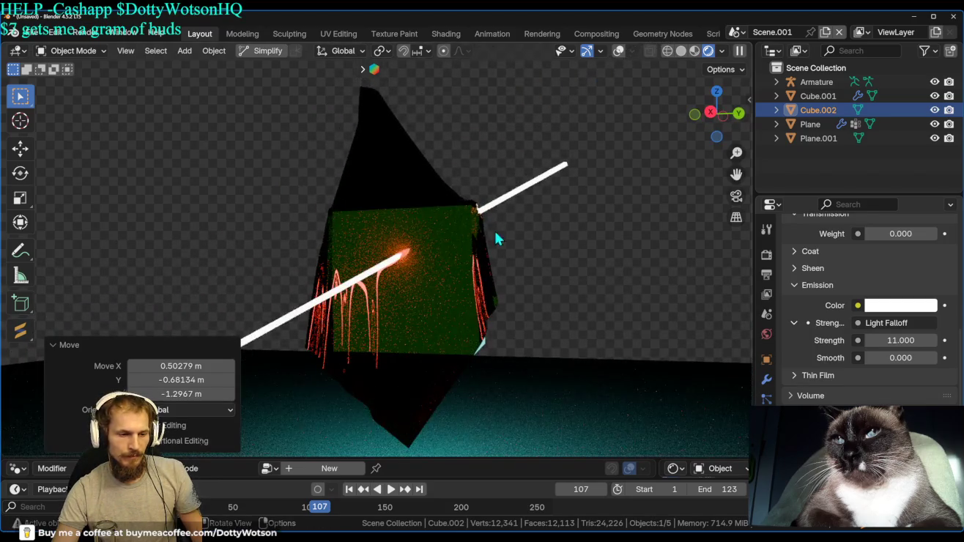
Move the blade about 0.79 m up through the cloth and bring up its Physics properties.
key(g)
click(415, 177)
mouse_move(416, 178)
middle_down()
mouse_move(650, 209)
mouse_move(430, 257)
mouse_move(567, 260)
mouse_move(249, 273)
middle_up()
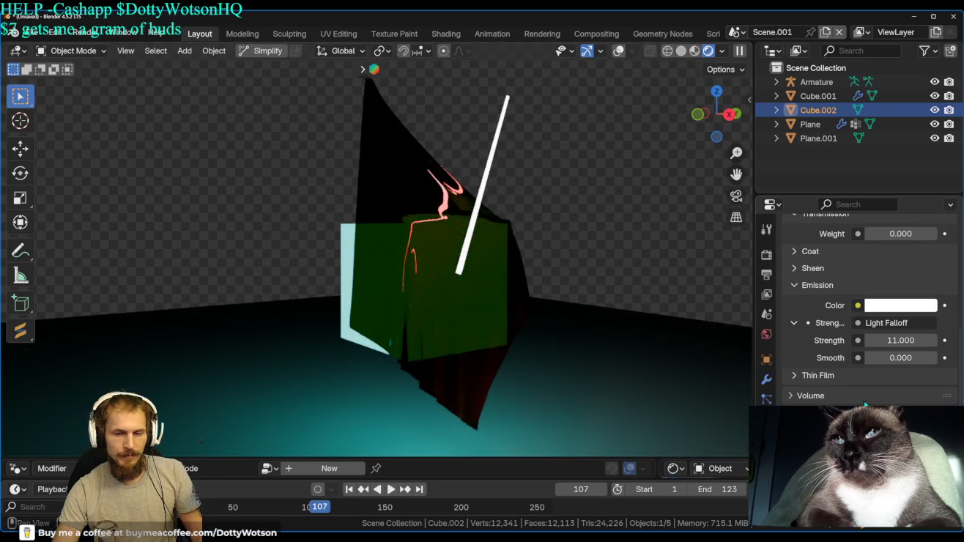
click(765, 419)
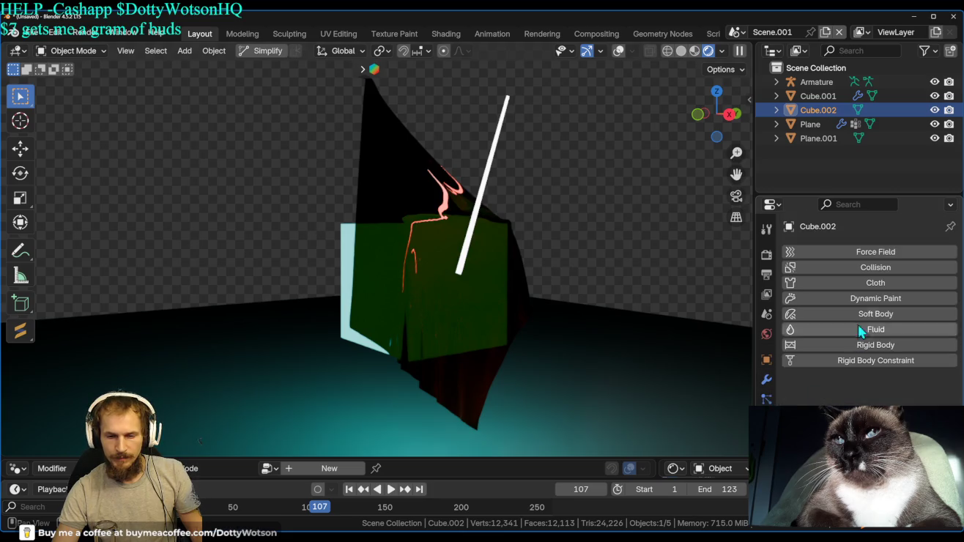
Add Collision physics to the blade and rewind to frame 1 in solid shading.
click(868, 267)
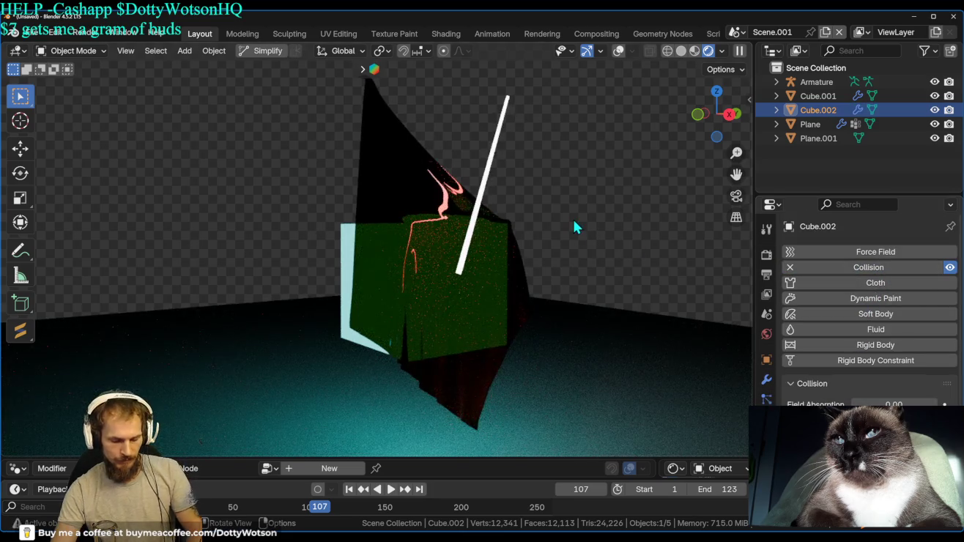
key(shift+Left)
click(682, 50)
mouse_move(499, 152)
middle_down()
mouse_move(520, 143)
mouse_move(337, 196)
mouse_move(473, 193)
middle_up()
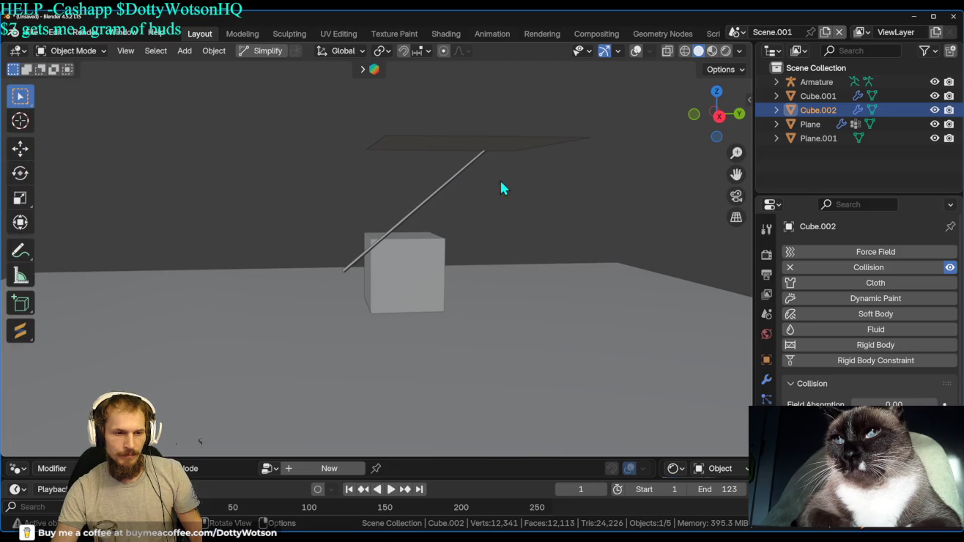
Rotate the blade nearly flat under the cloth, test the drape in wireframe, and rewind.
key(r)
key(r)
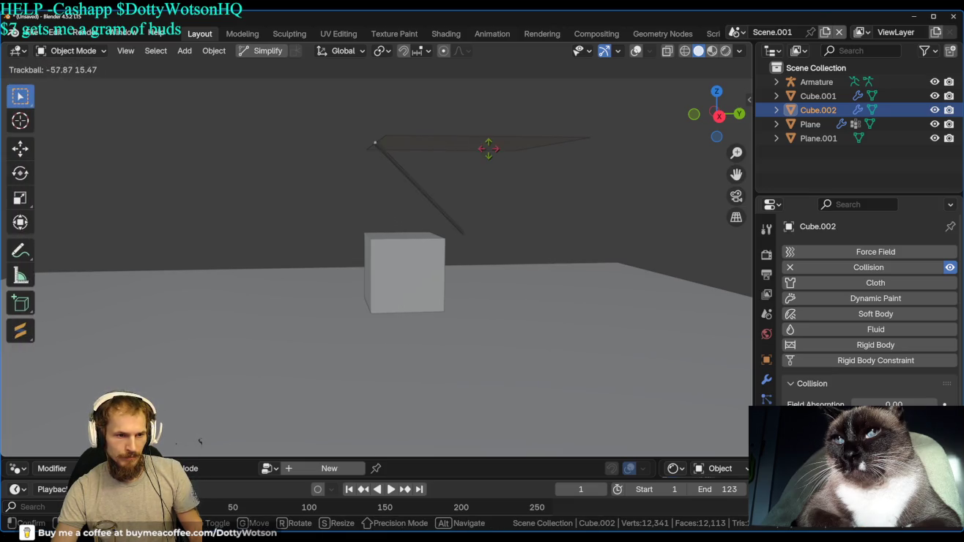
click(488, 169)
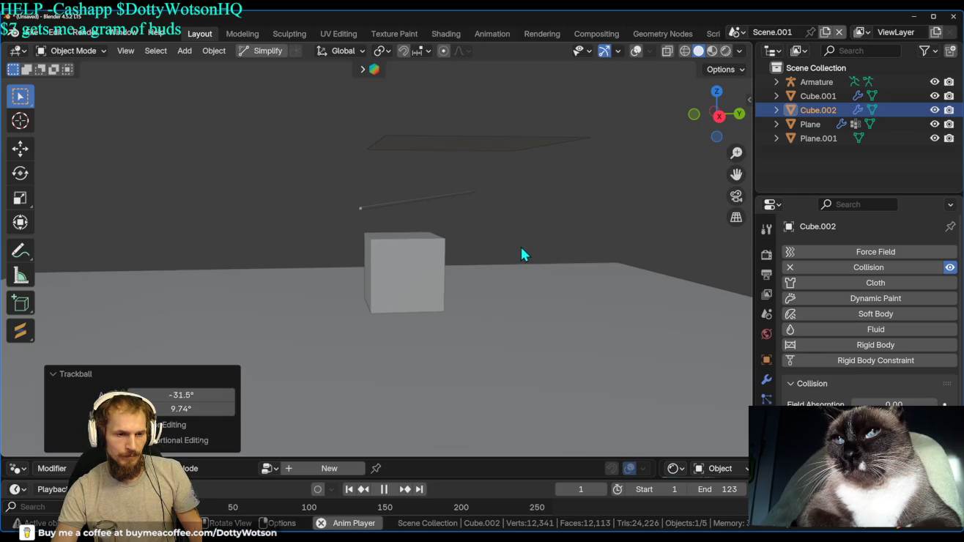
click(684, 52)
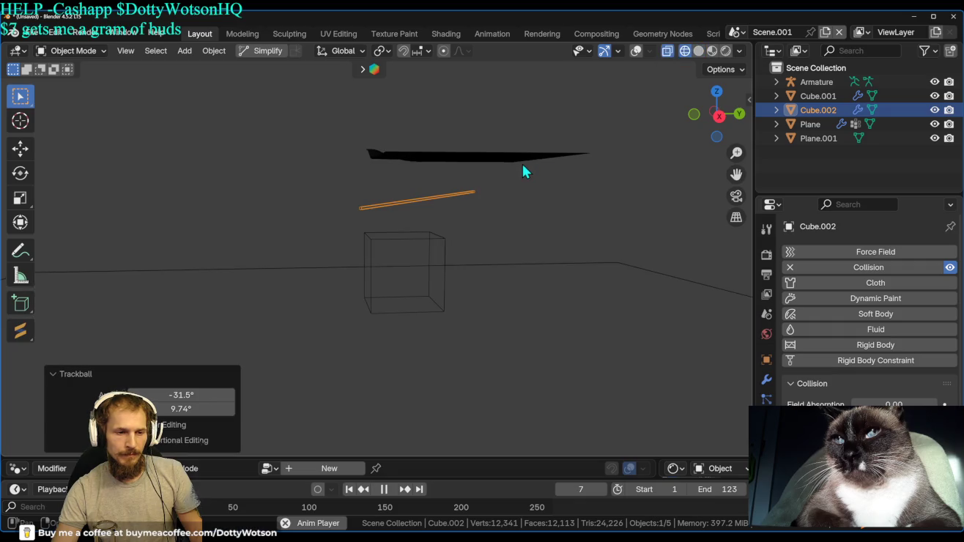
scroll(522, 165, up, 3)
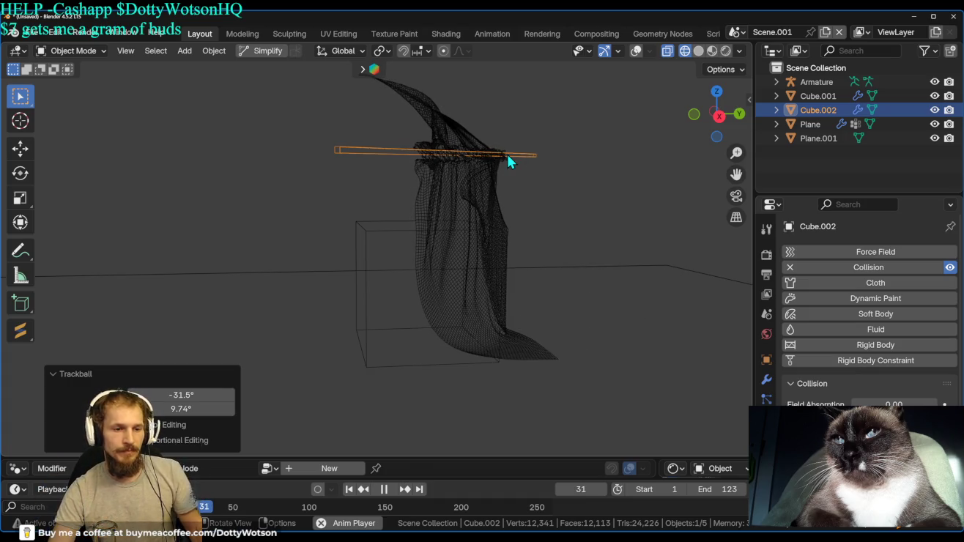
key(space)
key(shift+Left)
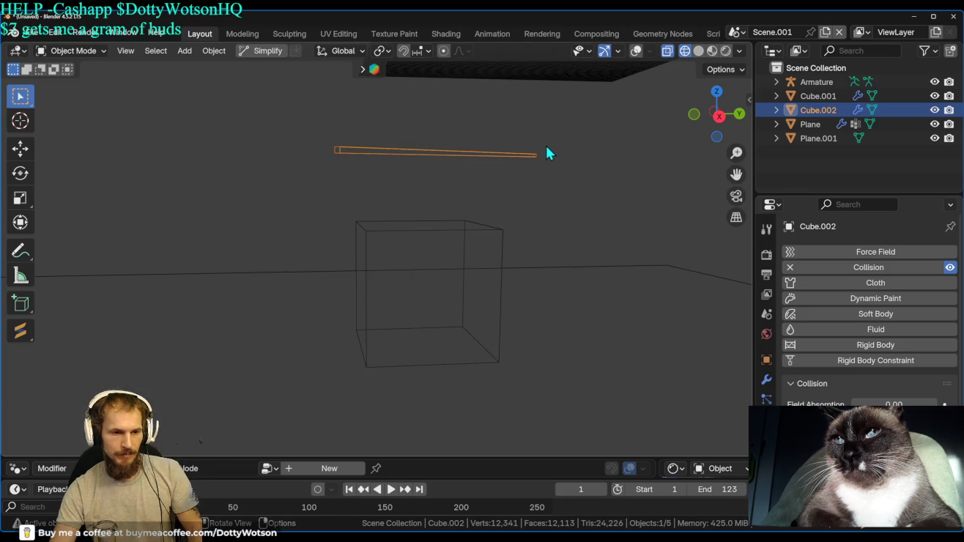
Subdivide the blade mesh with 10 cuts at smoothness 0.970.
key(Tab)
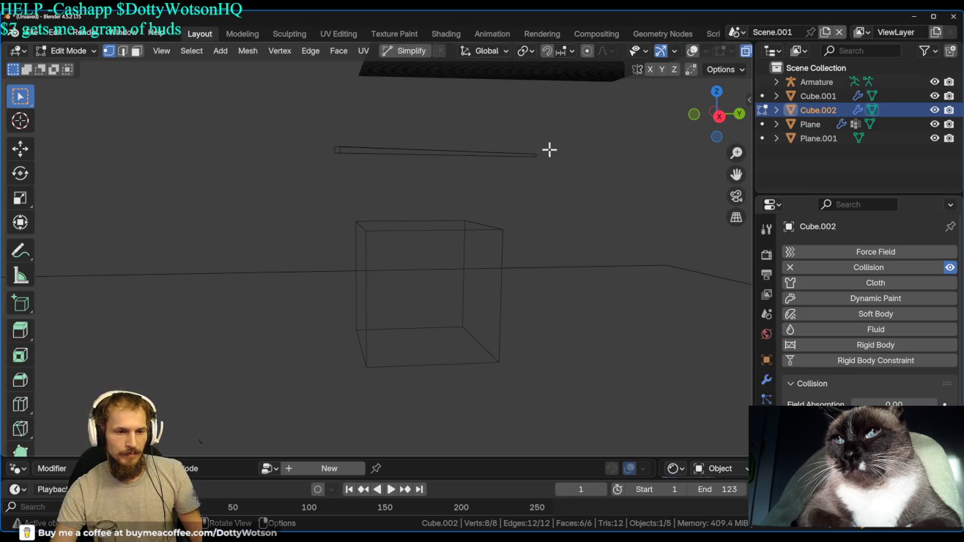
right_click(464, 148)
key(Escape)
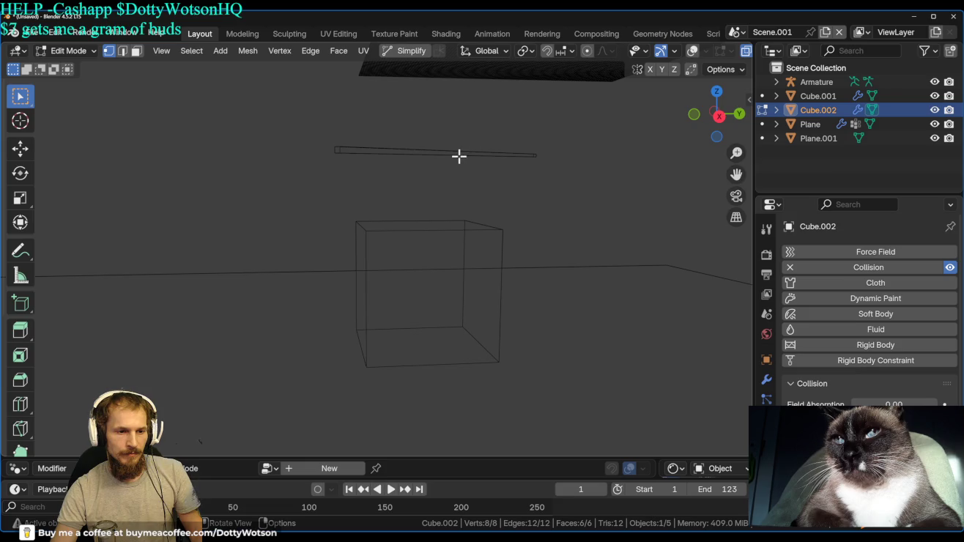
right_click(464, 163)
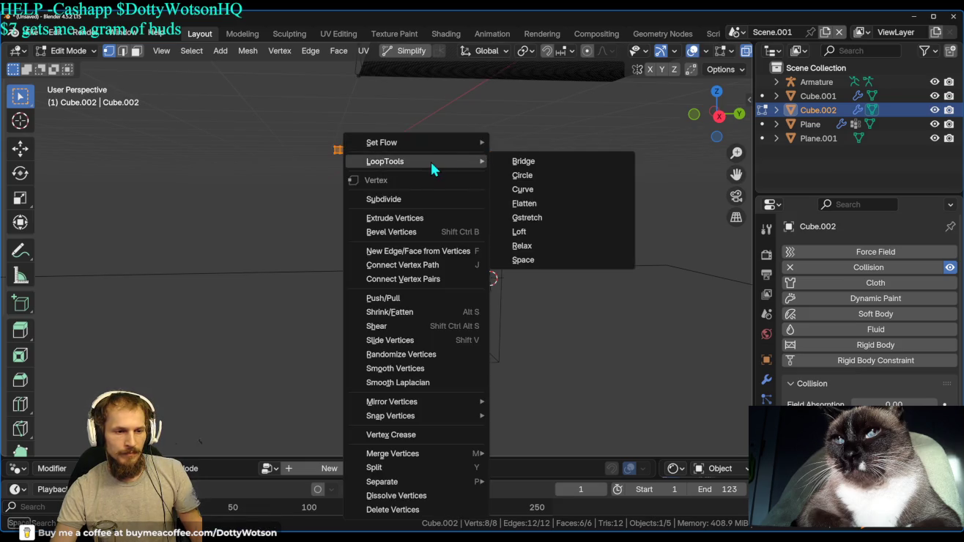
click(422, 200)
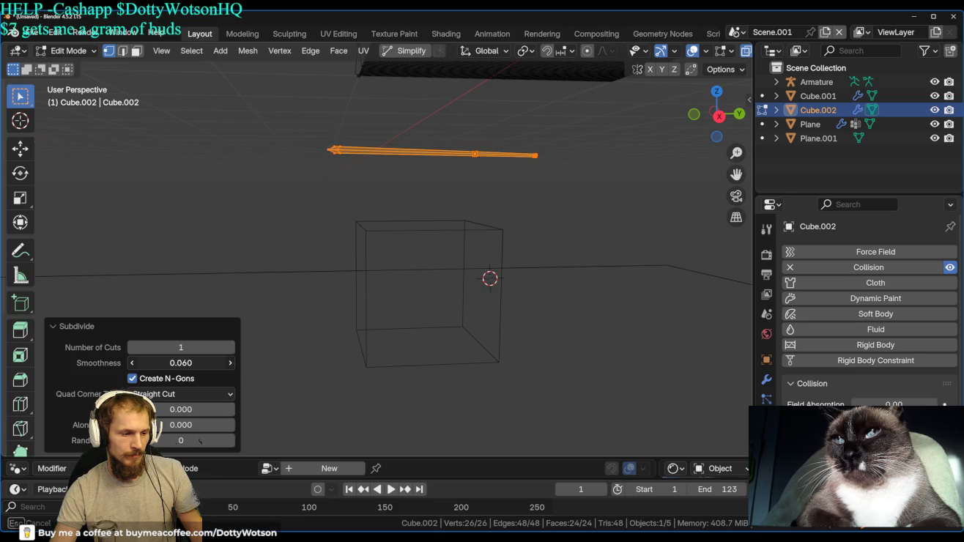
drag(200, 350, 228, 351)
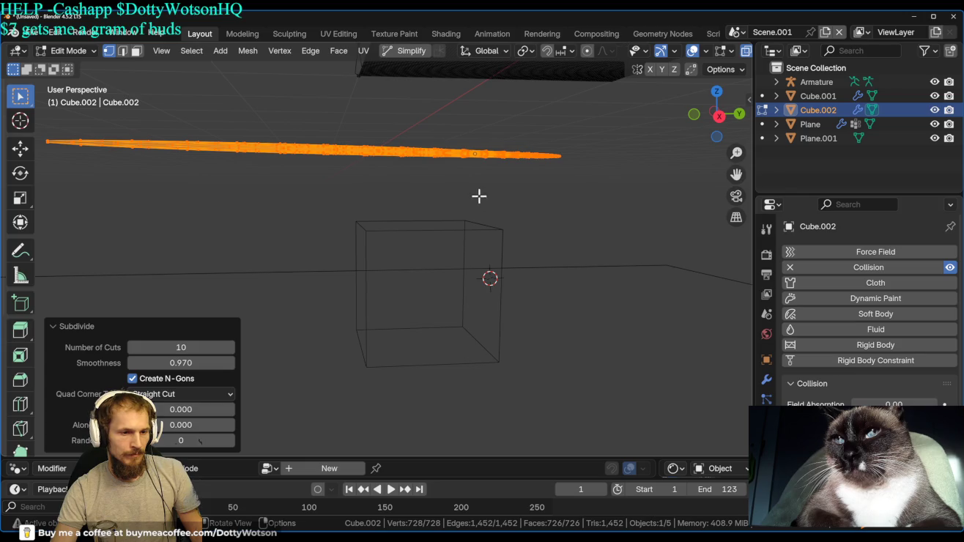
Return to Object Mode and scale the blade uniformly to 0.612.
key(ctrl+Tab)
click(344, 194)
key(s)
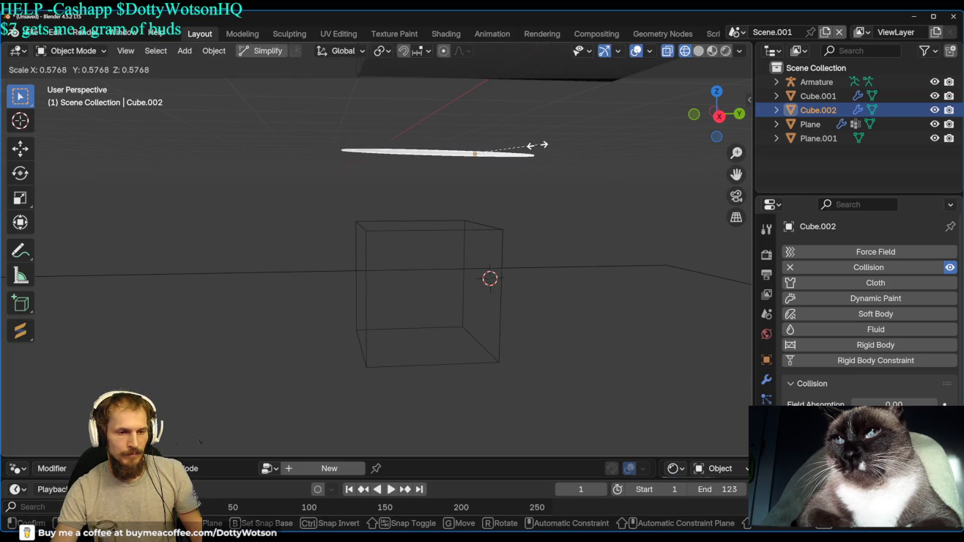
click(539, 146)
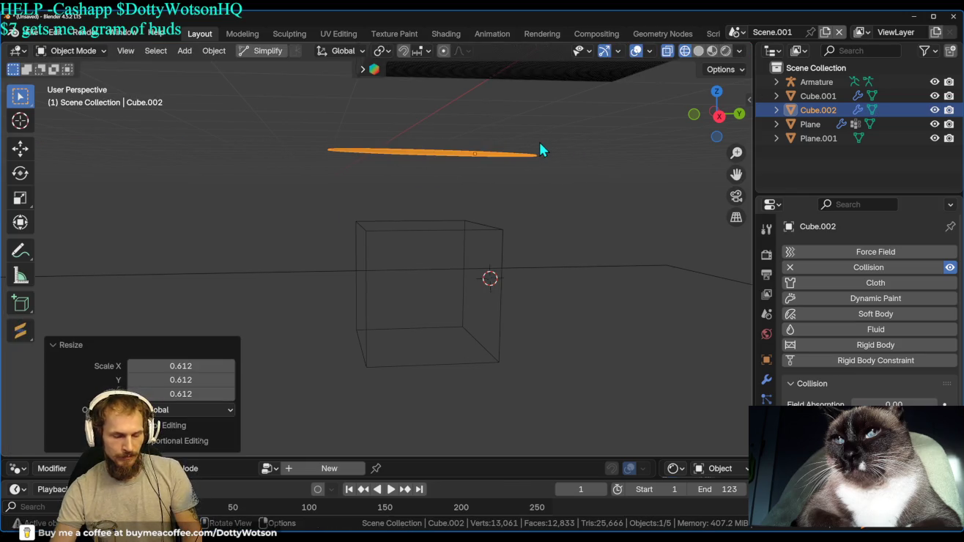
click(516, 153)
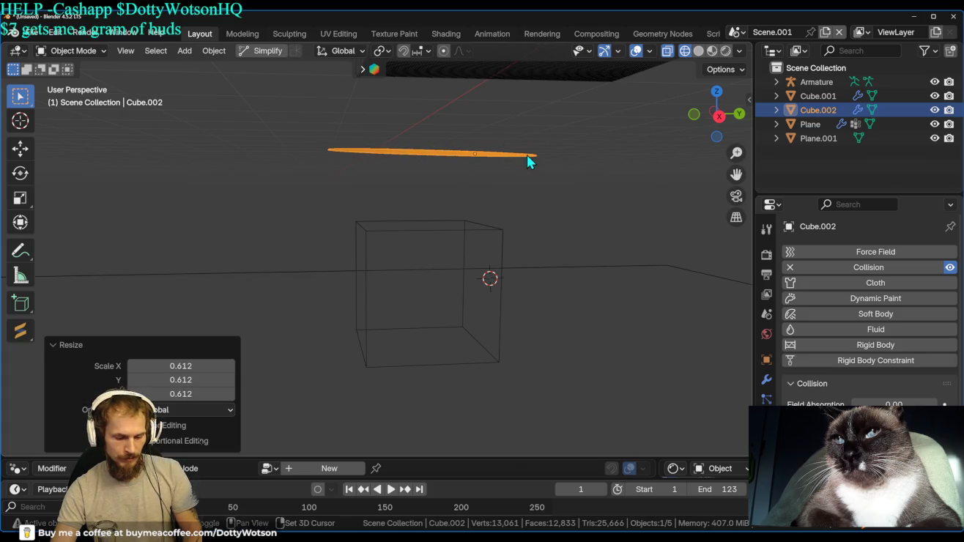
Play the cloth simulation, inspect the scene closer, and return to frame 1.
key(space)
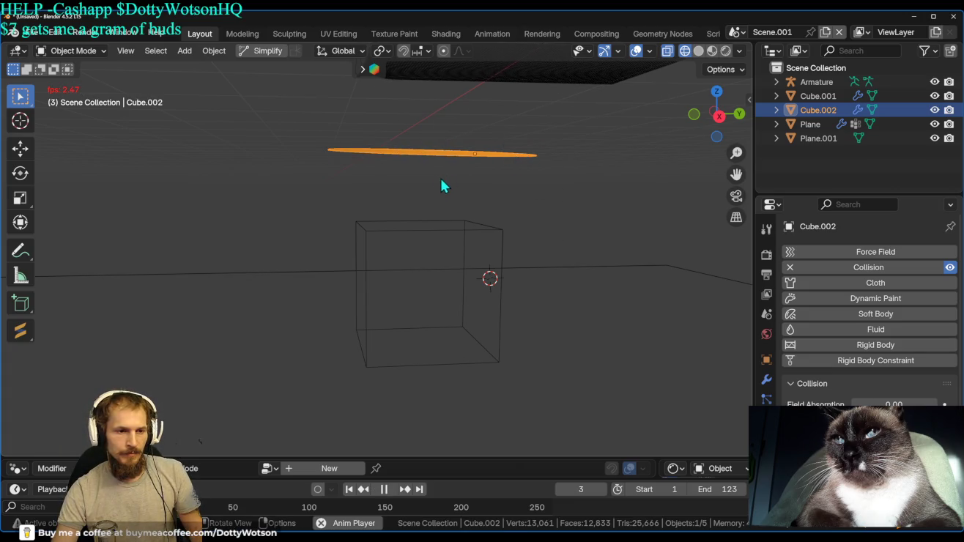
key(space)
middle_drag(453, 183, 654, 176)
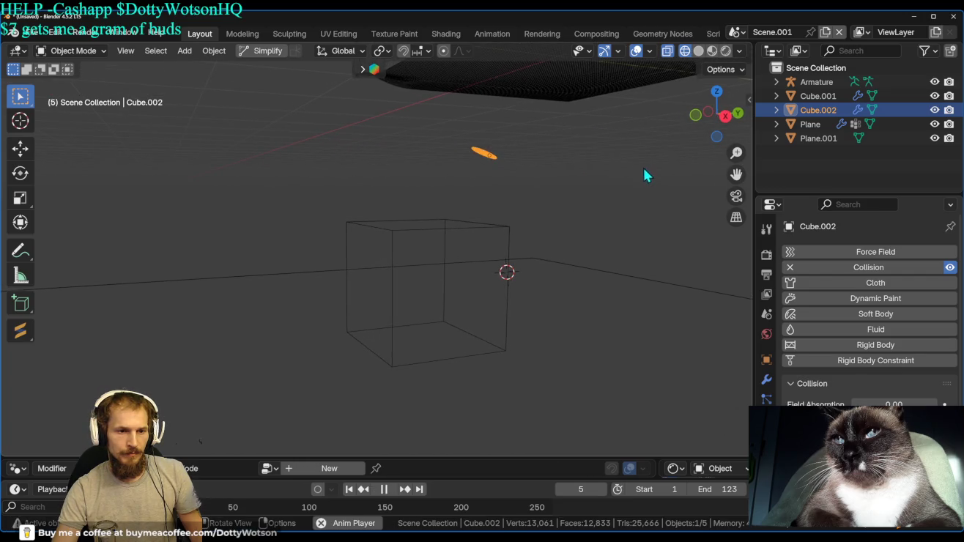
mouse_move(595, 158)
middle_down()
mouse_move(542, 191)
mouse_move(441, 301)
mouse_move(446, 273)
middle_up()
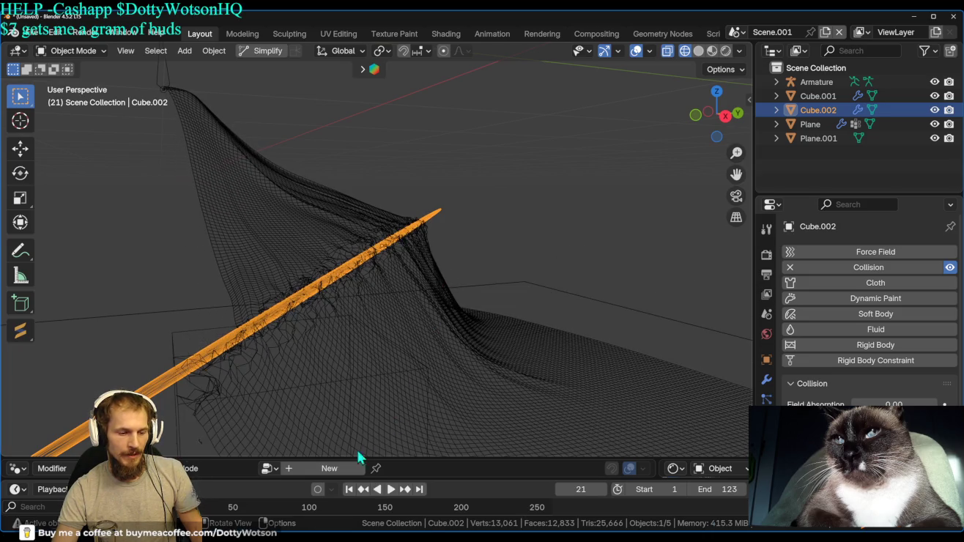
click(354, 489)
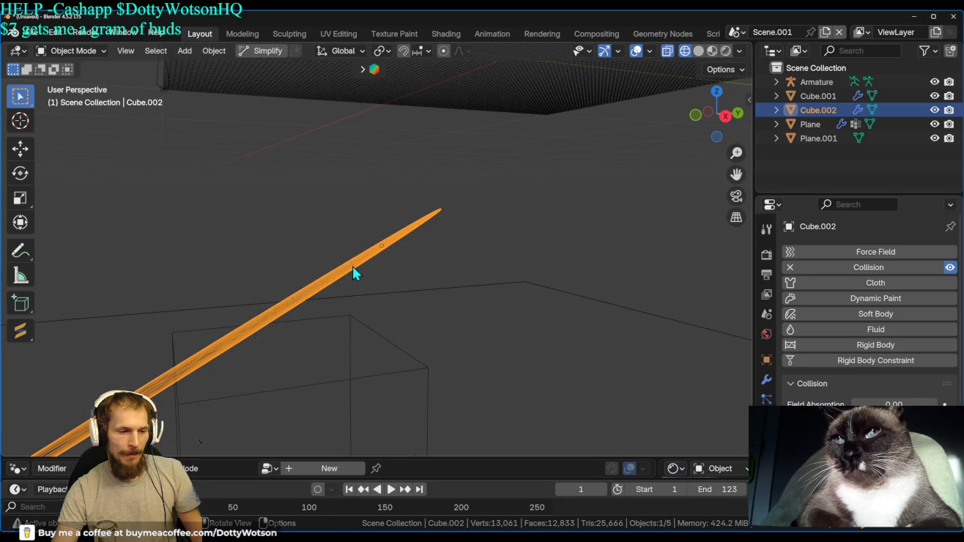
Scale the blade along X, settling its thickness at 0.134.
key(s)
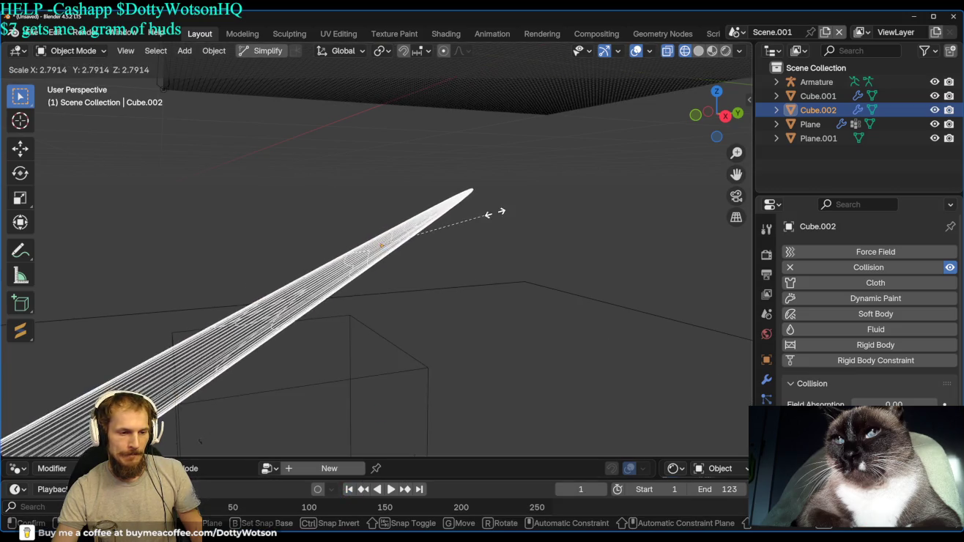
key(x)
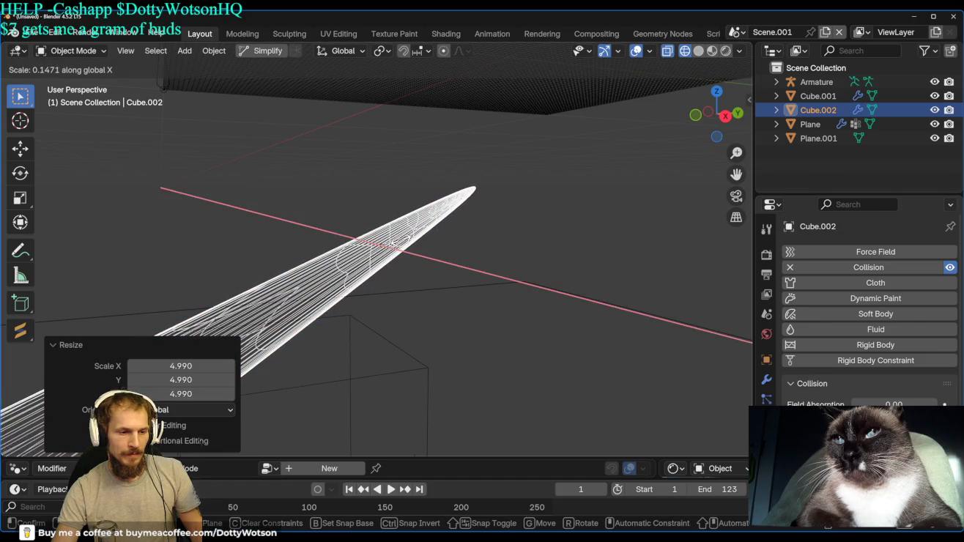
click(480, 232)
key(s)
key(x)
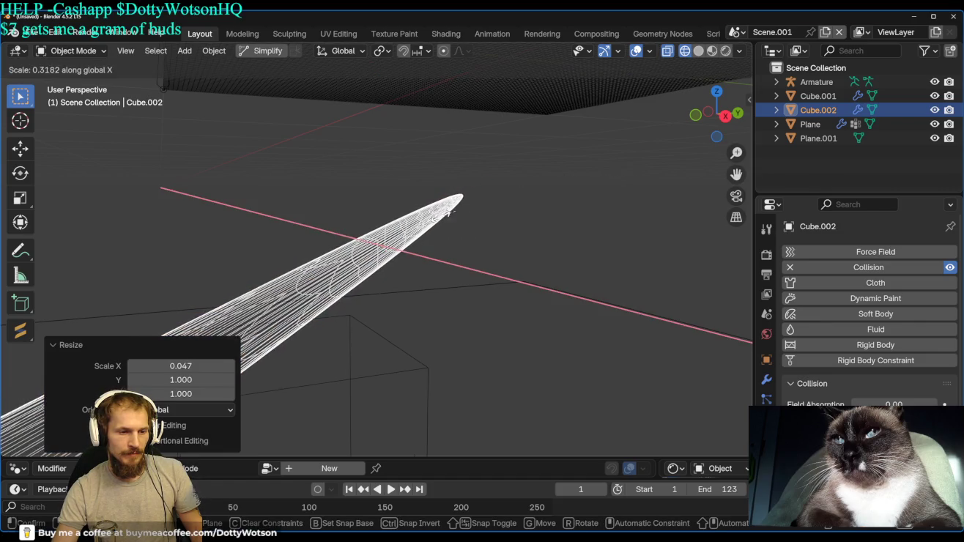
click(410, 234)
key(x)
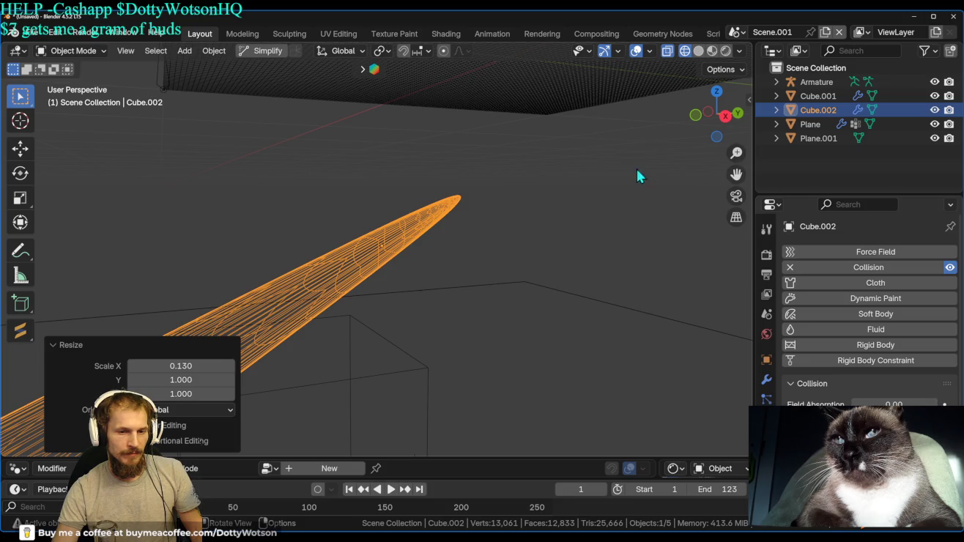
key(s)
key(x)
click(425, 231)
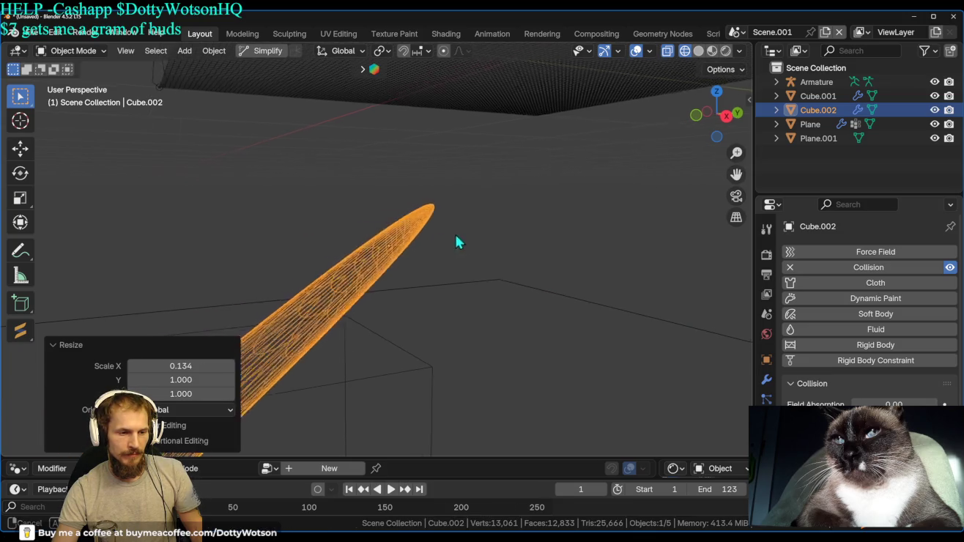
scroll(445, 242, down, 5)
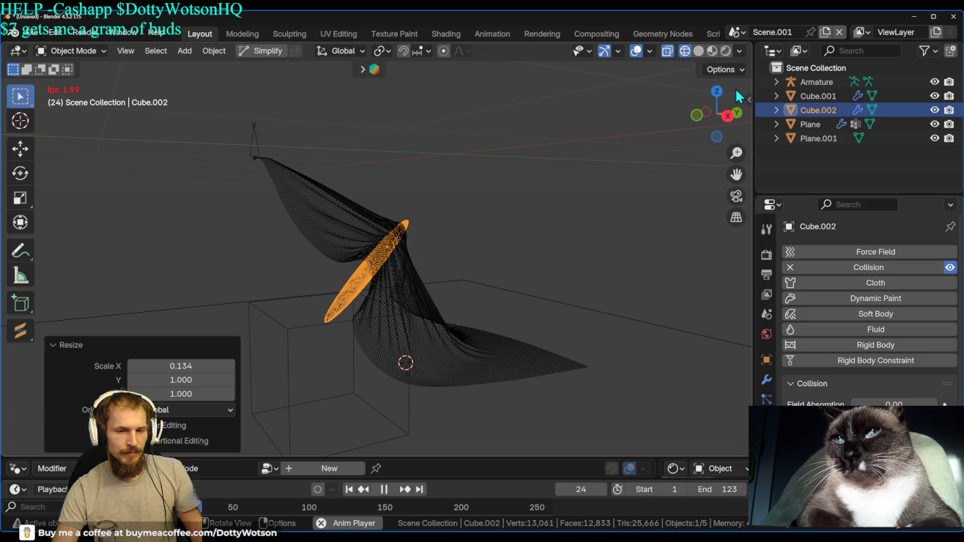
Stop animation playback and switch the viewport to Rendered shading.
key(space)
click(725, 51)
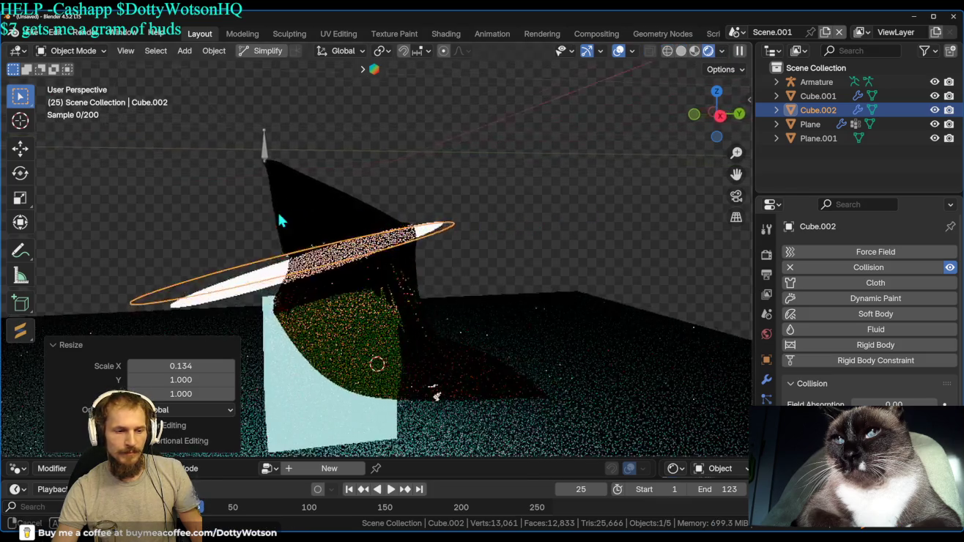
scroll(313, 267, up, 8)
scroll(386, 307, down, 5)
Orbit around the draped cloth, blade and cube, then bring up the Add menu.
mouse_move(340, 344)
middle_down()
mouse_move(228, 201)
mouse_move(215, 291)
middle_up()
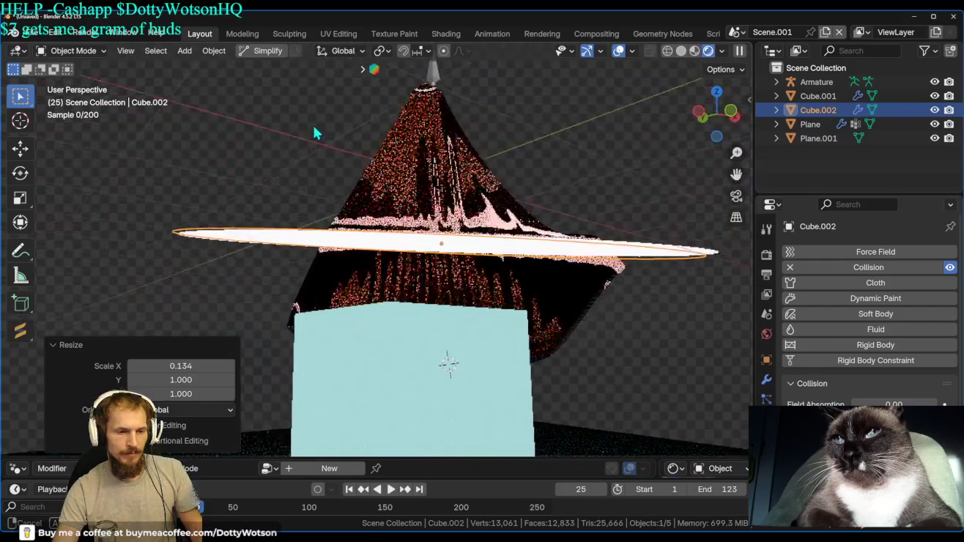
scroll(334, 295, up, 5)
mouse_move(334, 296)
middle_down()
mouse_move(476, 274)
mouse_move(499, 244)
mouse_move(491, 255)
mouse_move(442, 241)
mouse_move(287, 67)
mouse_move(294, 368)
mouse_move(434, 200)
mouse_move(421, 196)
mouse_move(399, 248)
middle_up()
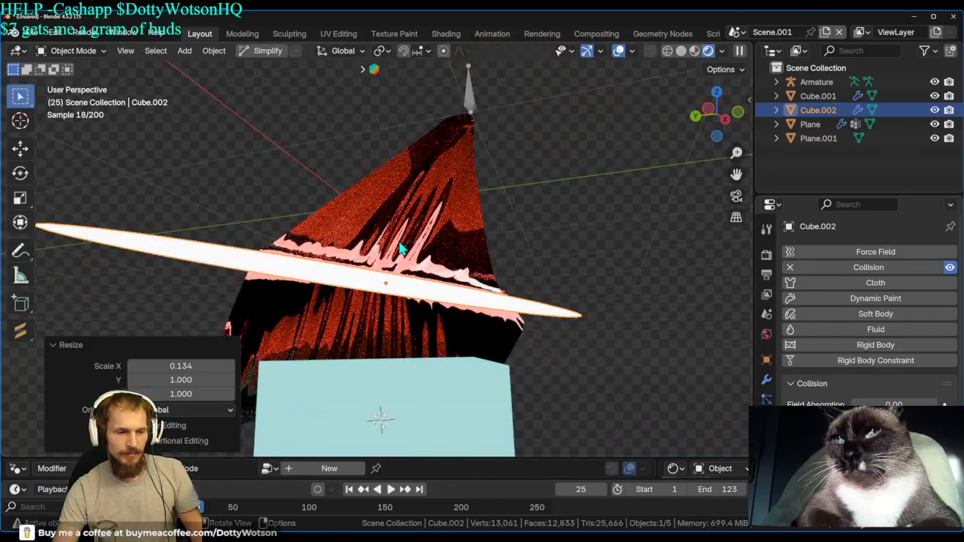
mouse_move(428, 280)
middle_down()
mouse_move(394, 271)
mouse_move(603, 256)
mouse_move(617, 318)
mouse_move(662, 394)
mouse_move(58, 361)
mouse_move(323, 374)
mouse_move(301, 244)
middle_up()
scroll(320, 236, up, 5)
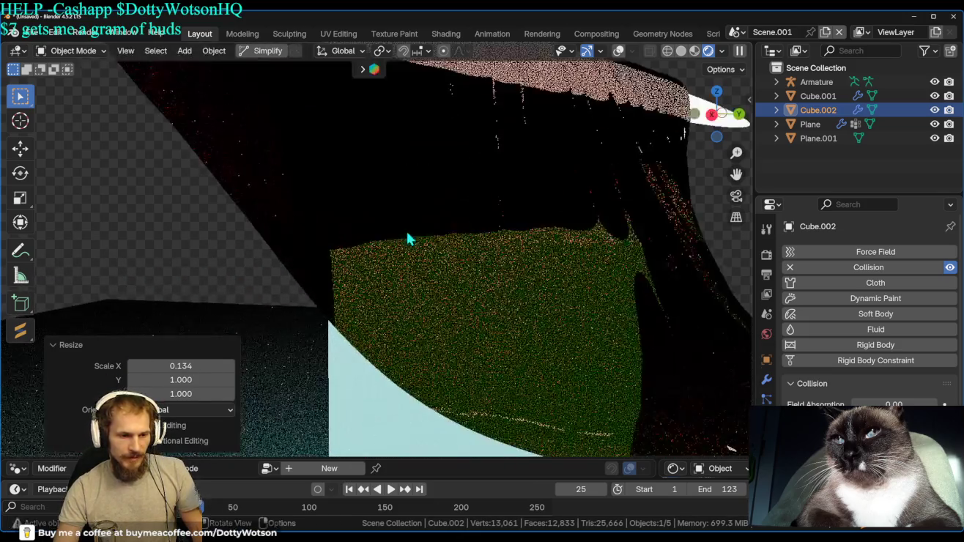
mouse_move(460, 232)
middle_down()
mouse_move(370, 212)
mouse_move(201, 362)
mouse_move(215, 86)
mouse_move(84, 355)
middle_up()
scroll(448, 388, up, 3)
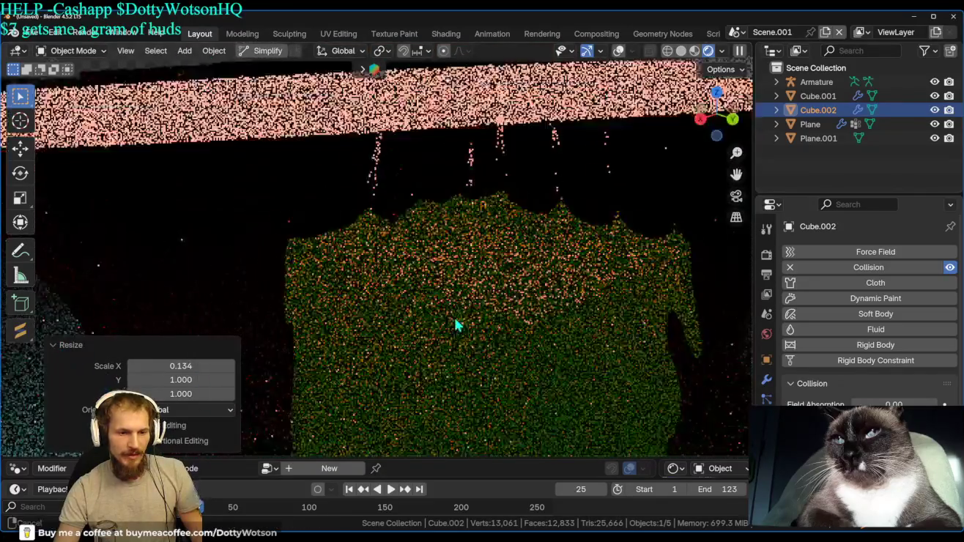
scroll(403, 295, down, 3)
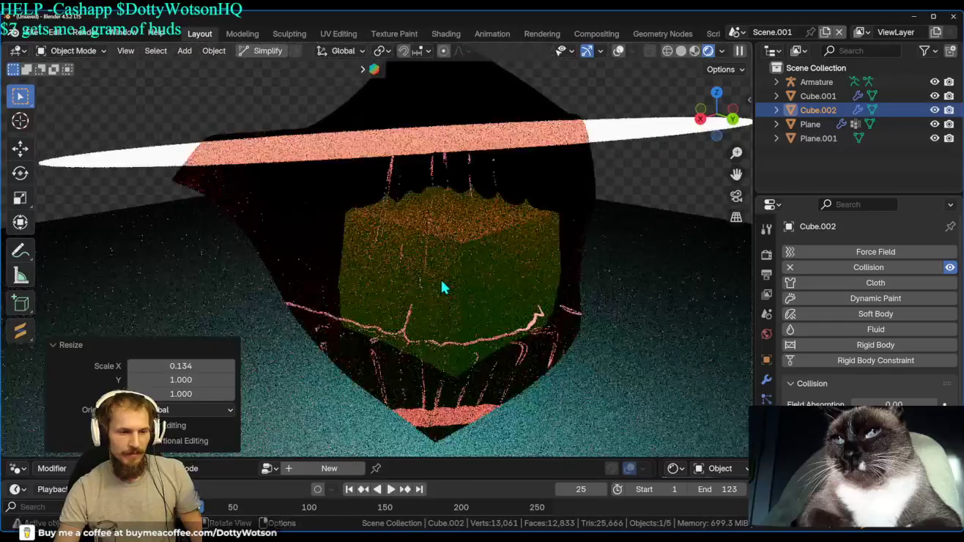
scroll(441, 287, down, 2)
scroll(452, 260, down, 2)
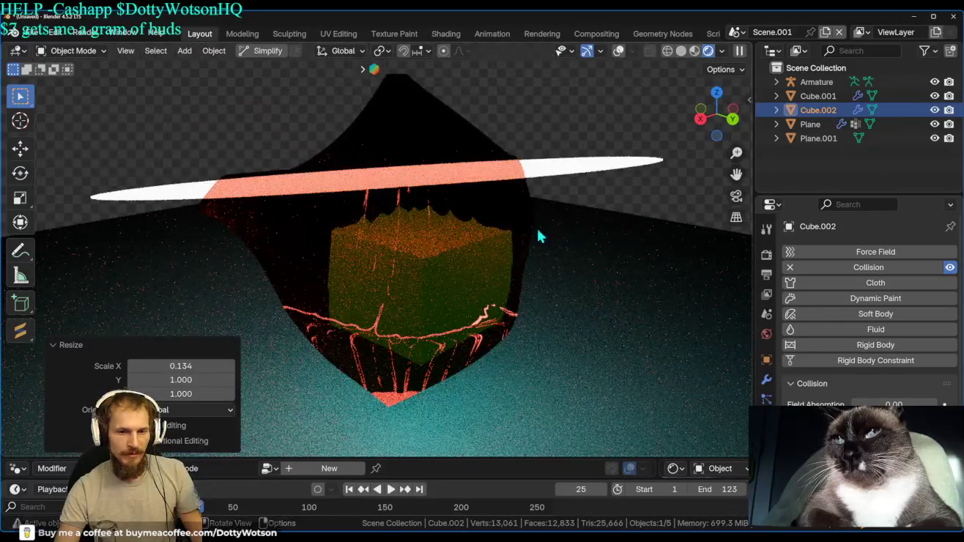
key(shift+a)
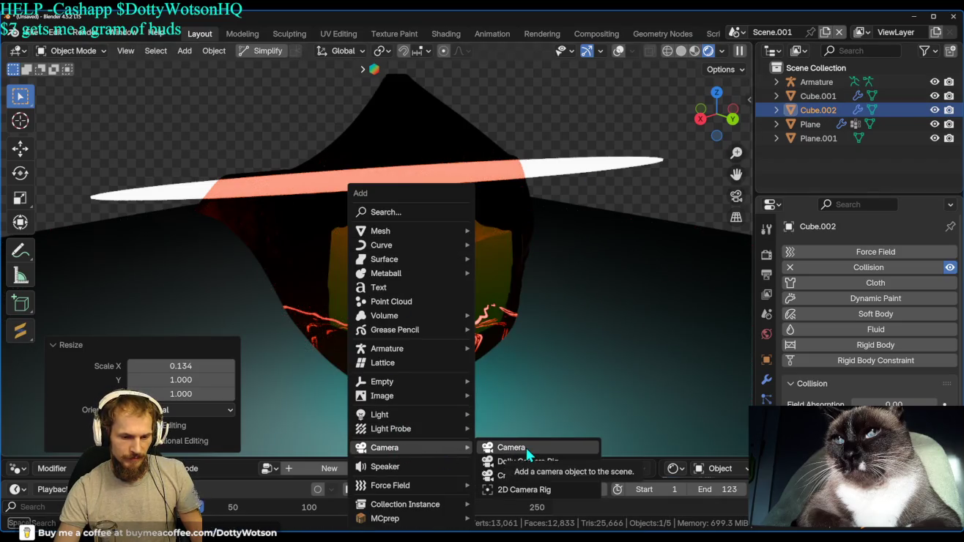
Add a camera and align it to the current viewport view.
click(526, 450)
key(q)
click(342, 265)
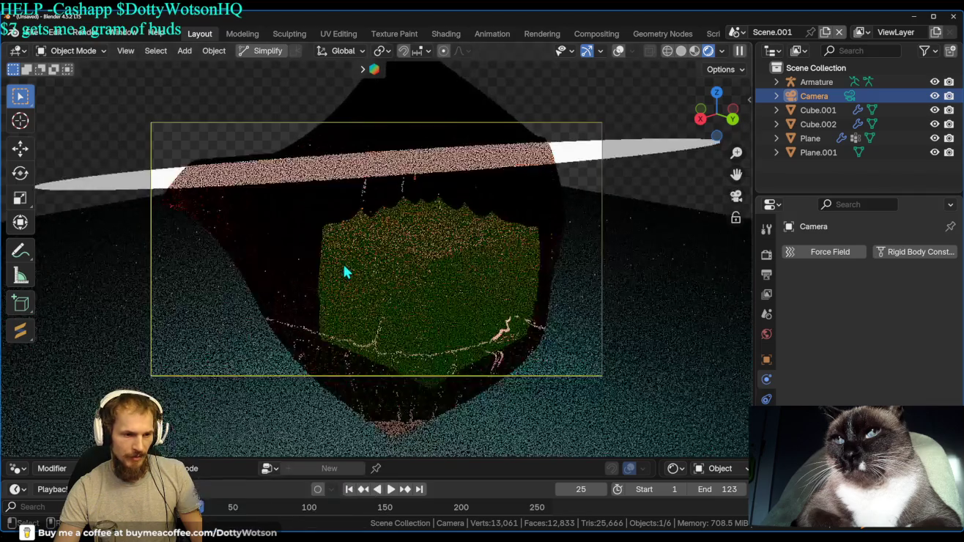
scroll(477, 275, up, 3)
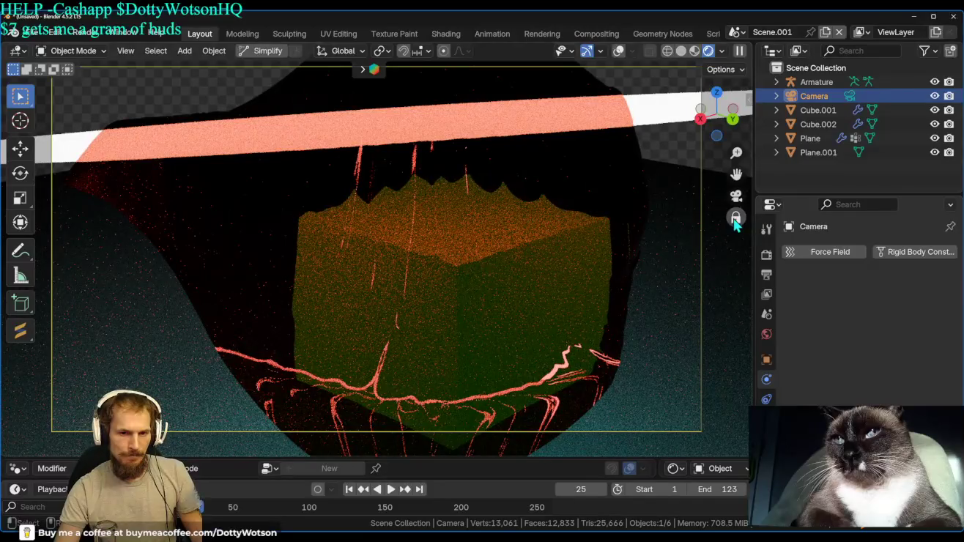
Lock the camera to the view, reframe the scene, and show the Rendering workspace.
click(734, 218)
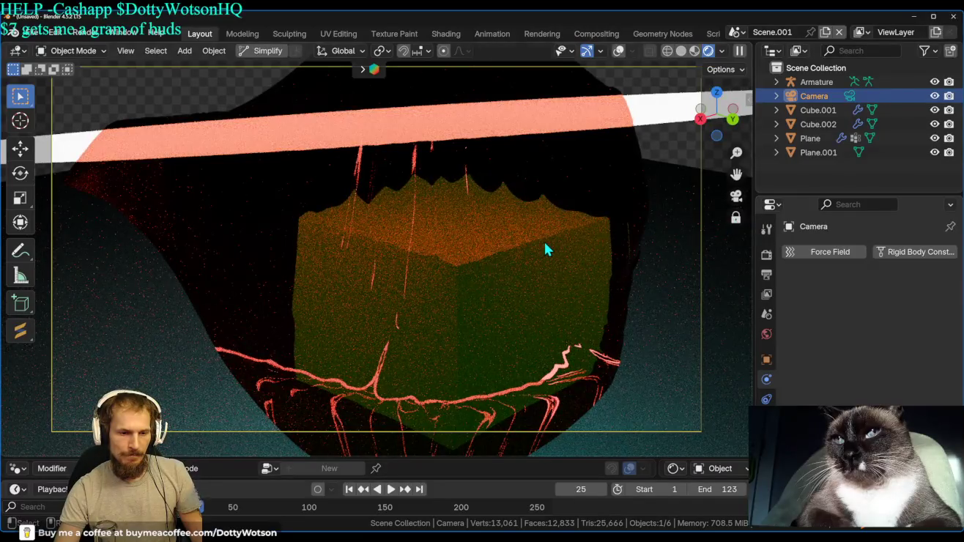
scroll(549, 247, down, 3)
mouse_move(544, 239)
middle_down()
mouse_move(447, 240)
mouse_move(449, 355)
middle_up()
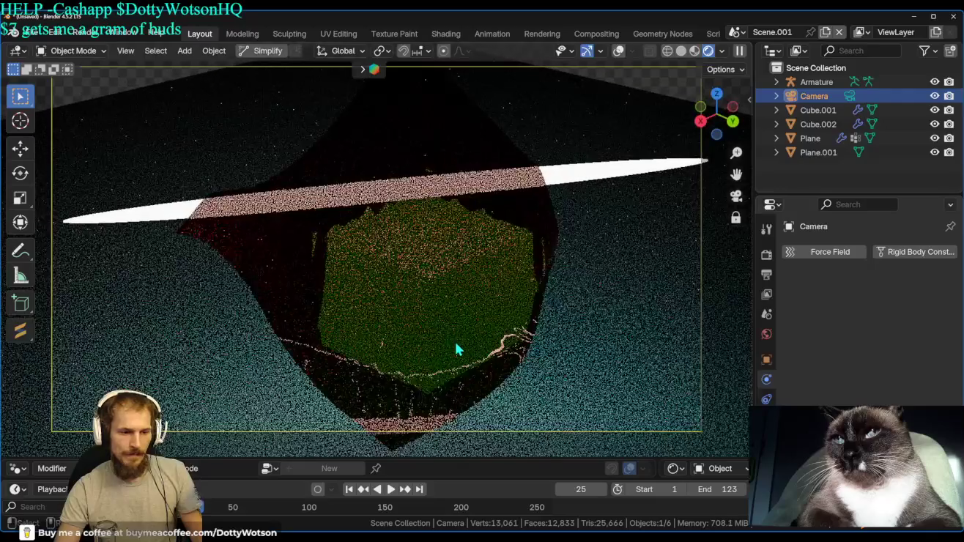
scroll(427, 339, down, 1)
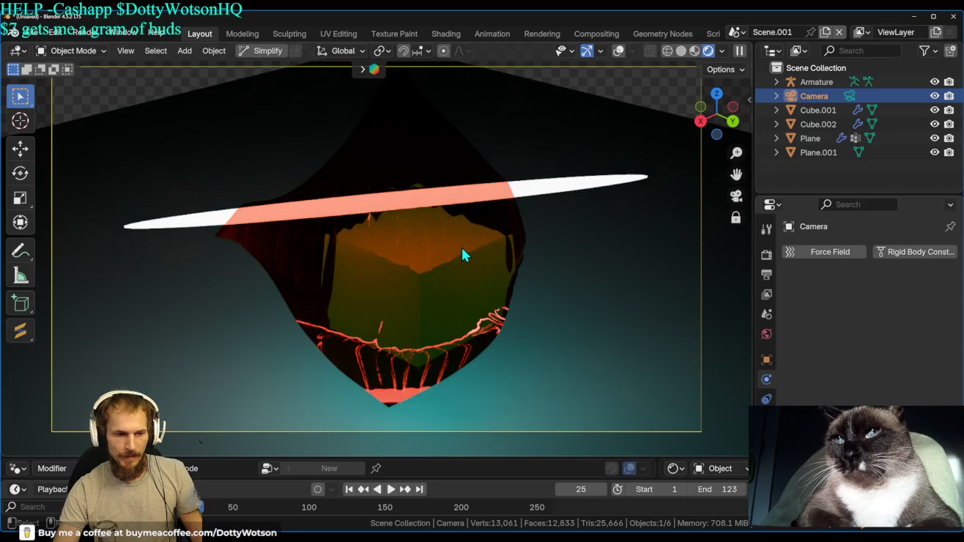
click(542, 35)
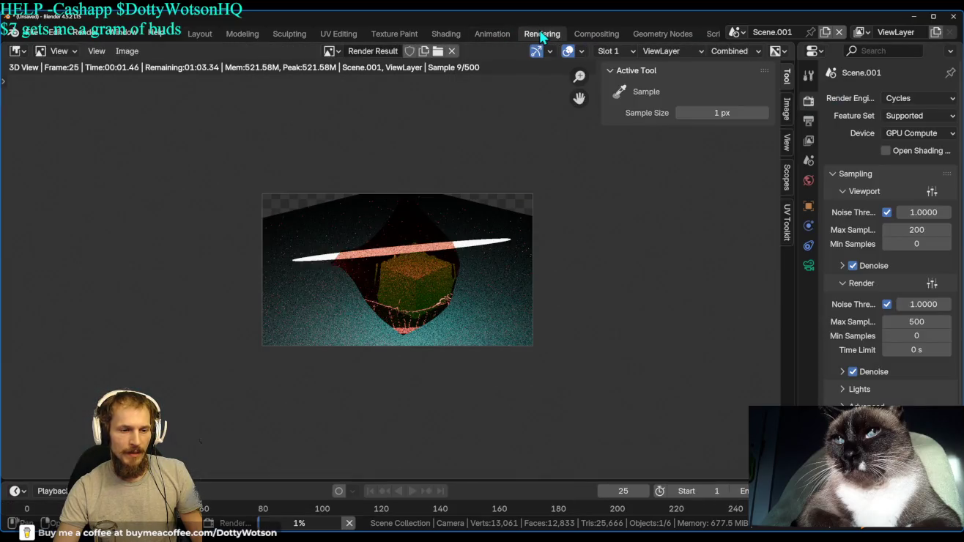
Zoom and pan across the denoised render to inspect details, then return to Layout.
scroll(414, 279, up, 4)
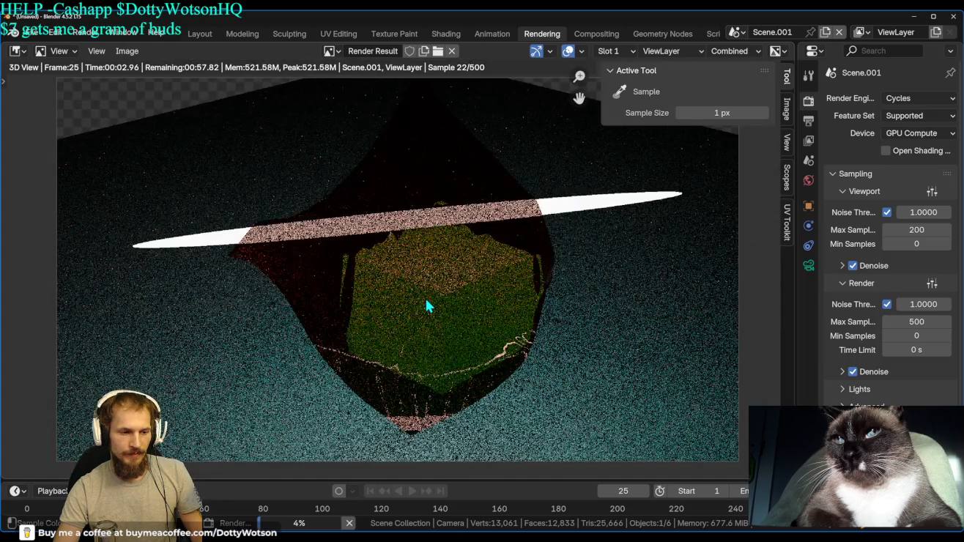
scroll(427, 300, up, 1)
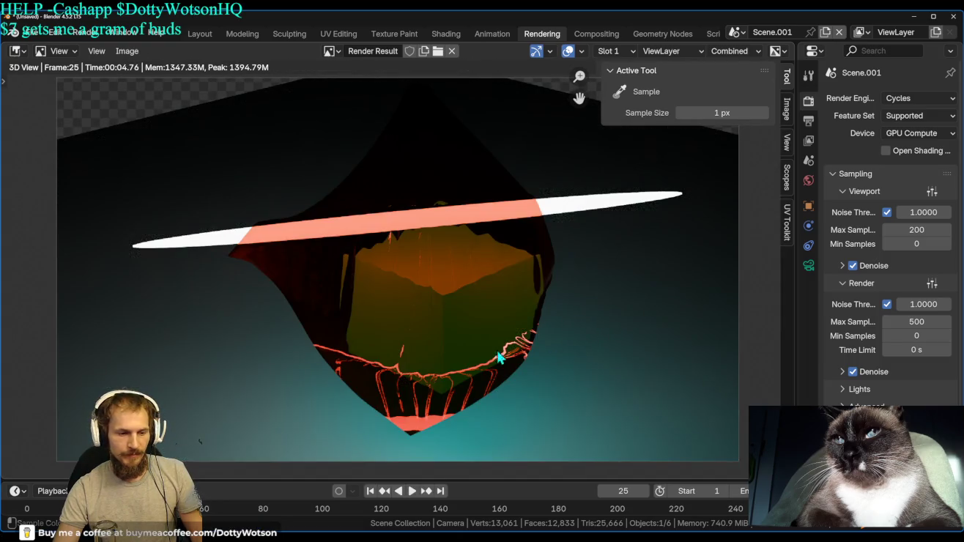
scroll(440, 373, up, 2)
mouse_move(463, 367)
middle_down()
mouse_move(312, 129)
mouse_move(269, 97)
mouse_move(307, 301)
middle_up()
scroll(269, 96, up, 2)
scroll(308, 302, down, 2)
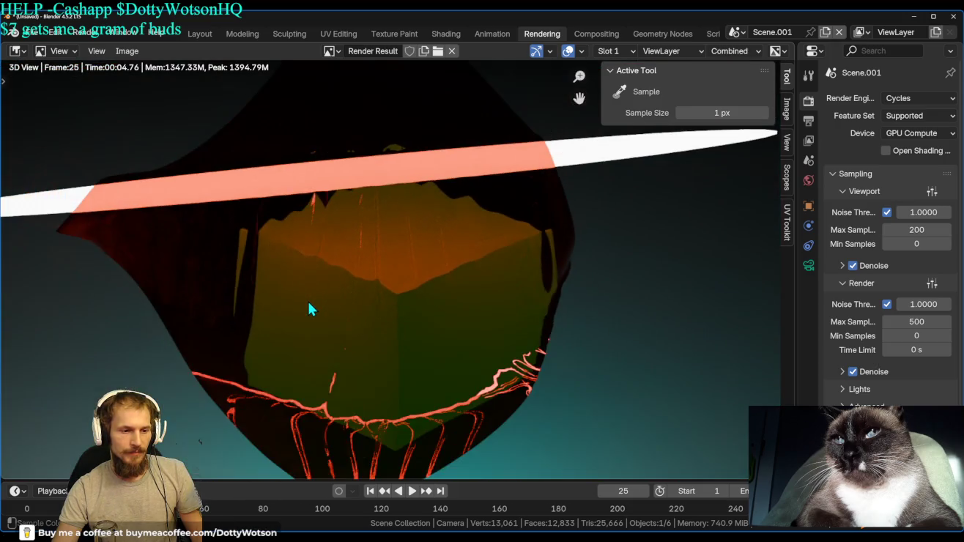
scroll(323, 312, down, 1)
scroll(346, 307, down, 2)
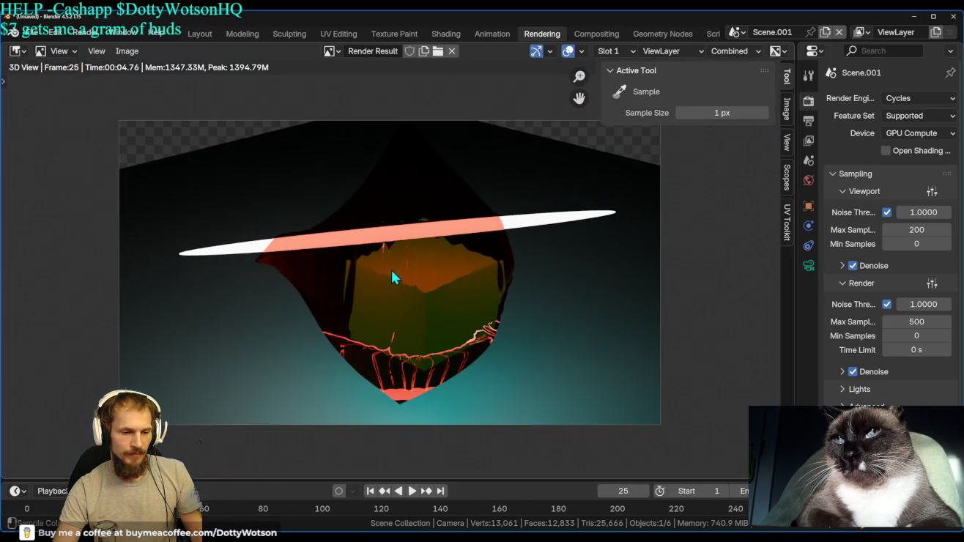
scroll(372, 188, up, 1)
scroll(310, 122, down, 1)
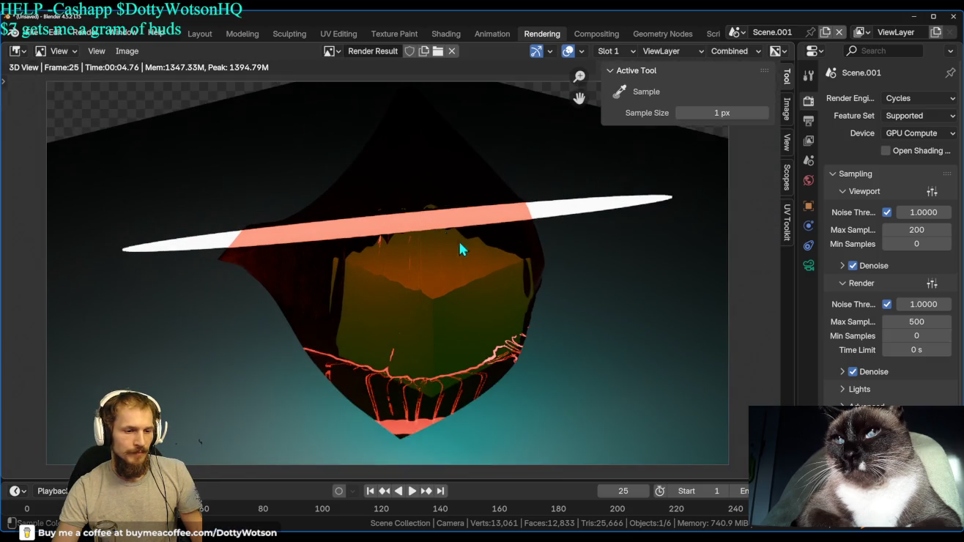
click(216, 34)
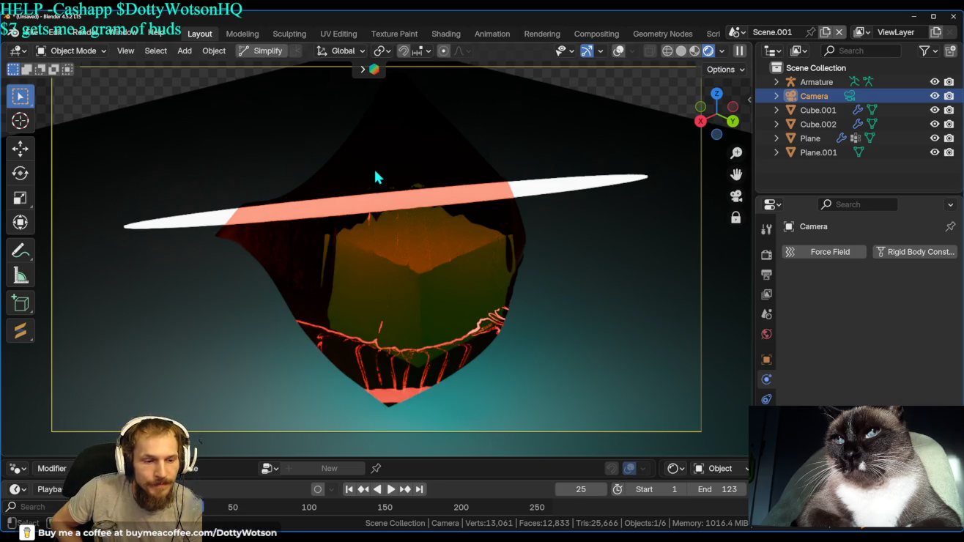
mouse_move(476, 155)
middle_down()
mouse_move(415, 252)
mouse_move(520, 212)
mouse_move(391, 71)
mouse_move(573, 52)
mouse_move(672, 56)
mouse_move(334, 275)
mouse_move(532, 300)
middle_up()
Move the locked camera close on cloth and blade, then render frame 25 and view it.
scroll(413, 228, up, 2)
scroll(421, 218, up, 2)
scroll(430, 218, up, 2)
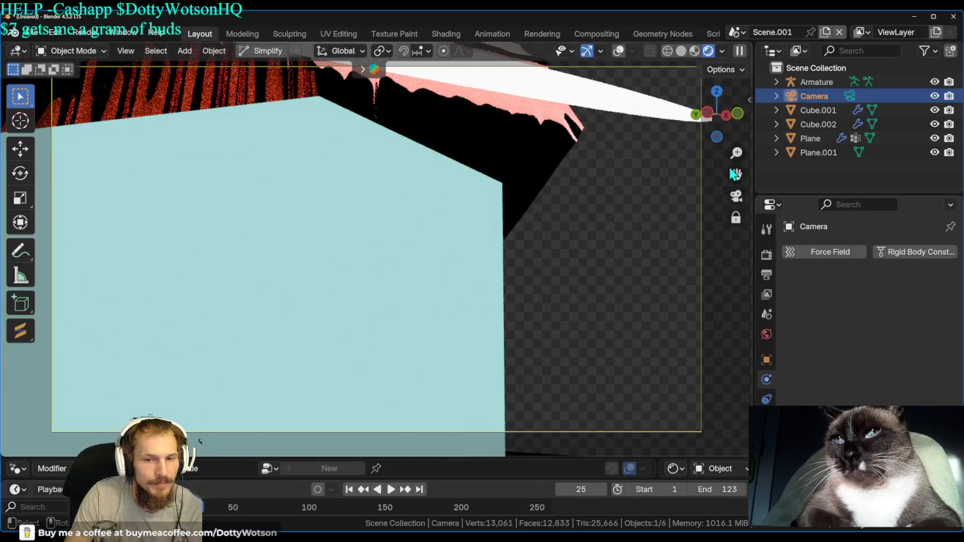
drag(734, 173, 735, 425)
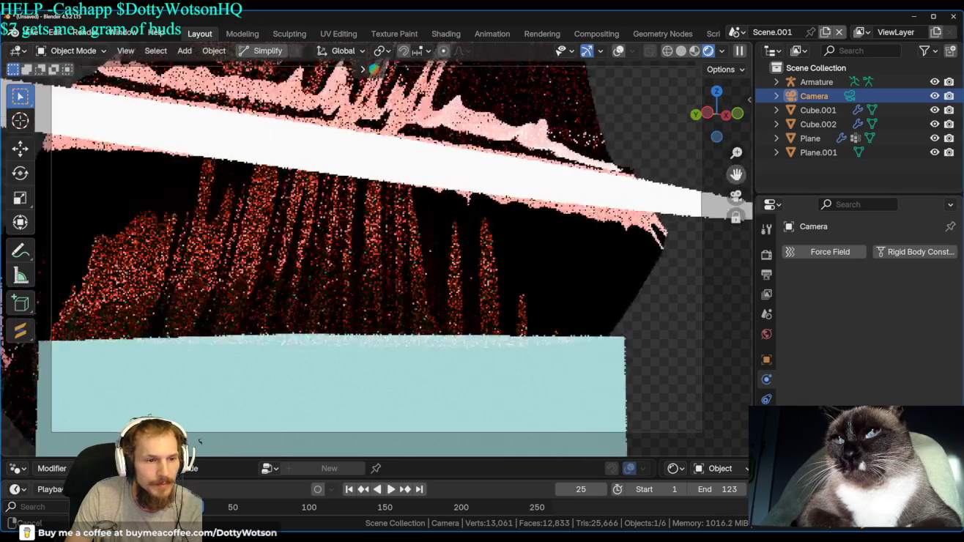
middle_drag(454, 189, 472, 216)
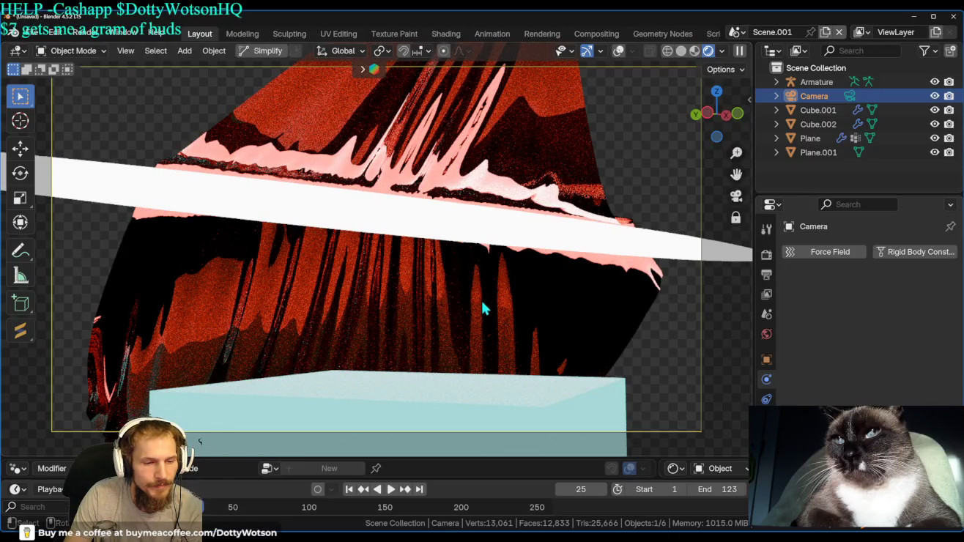
key(F12)
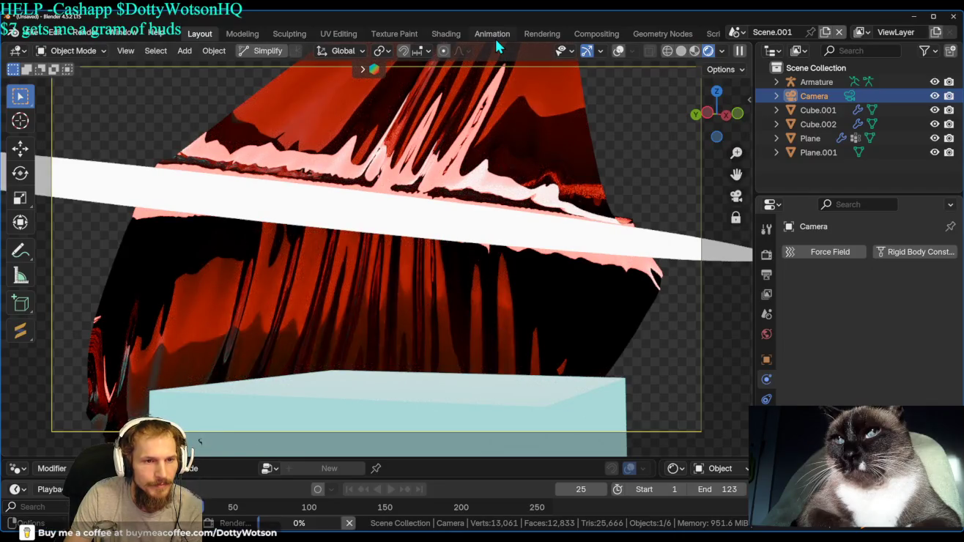
click(540, 35)
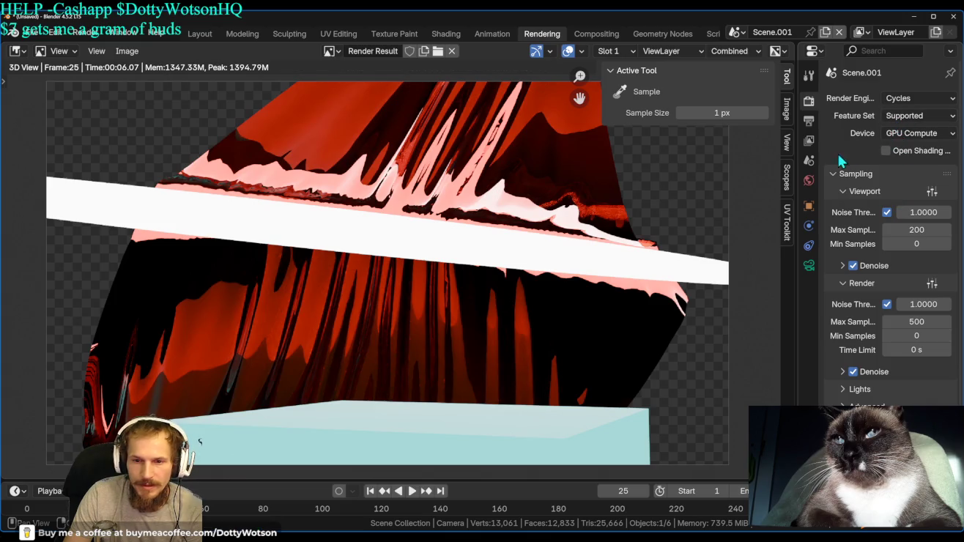
Apply the 4K UHDTV preset, then double Resolution X to 7680 px.
click(810, 120)
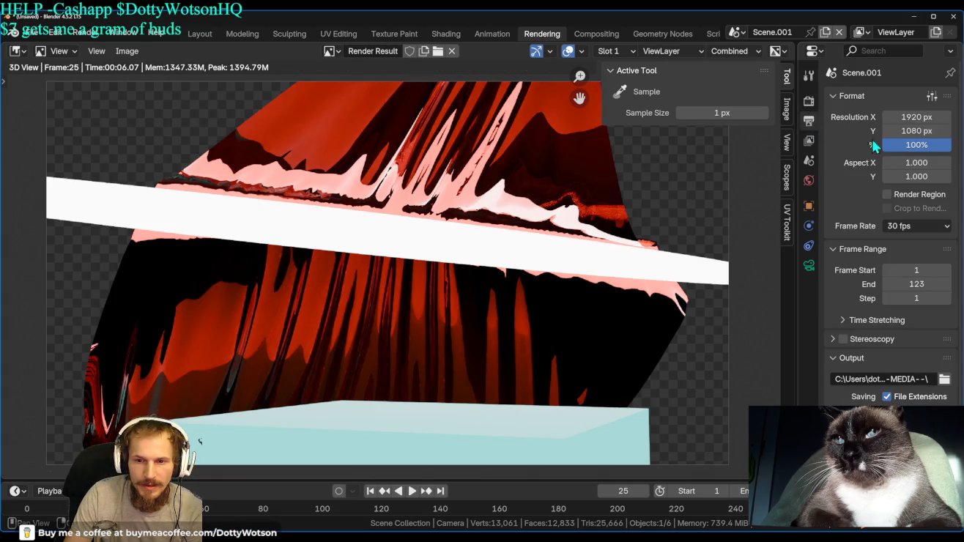
click(931, 96)
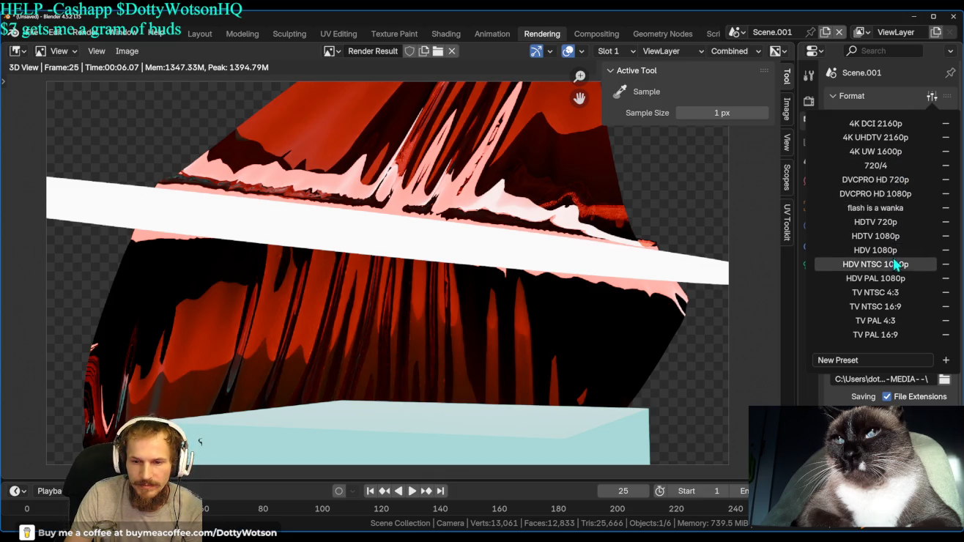
click(893, 144)
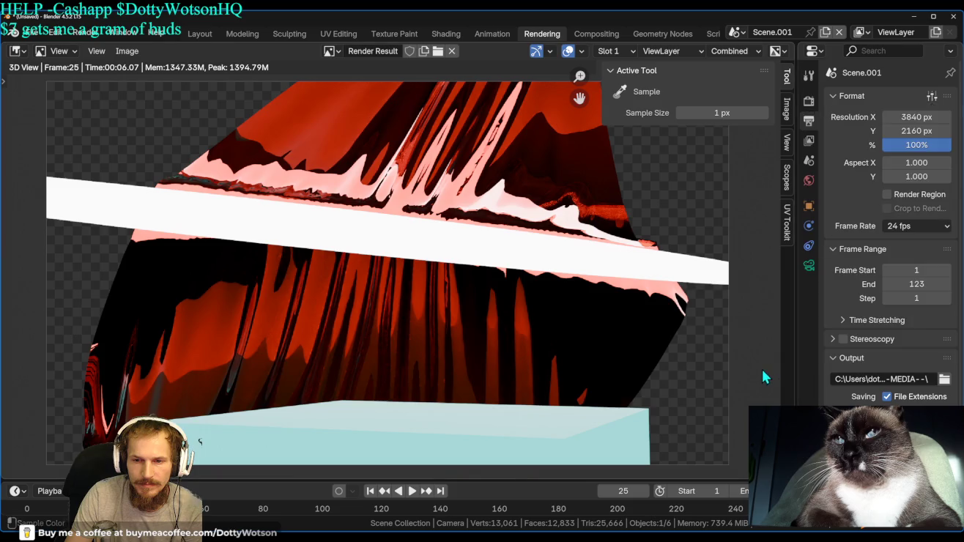
click(925, 118)
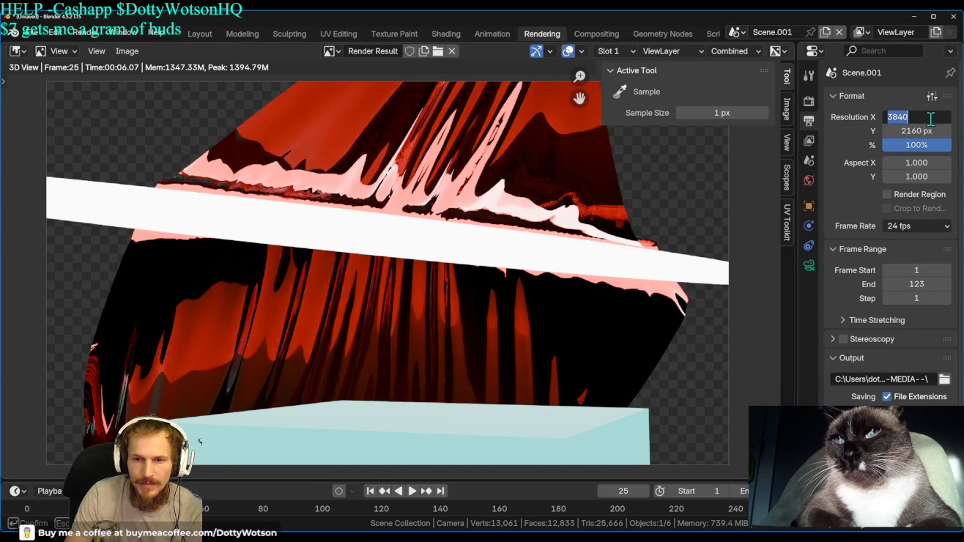
click(929, 118)
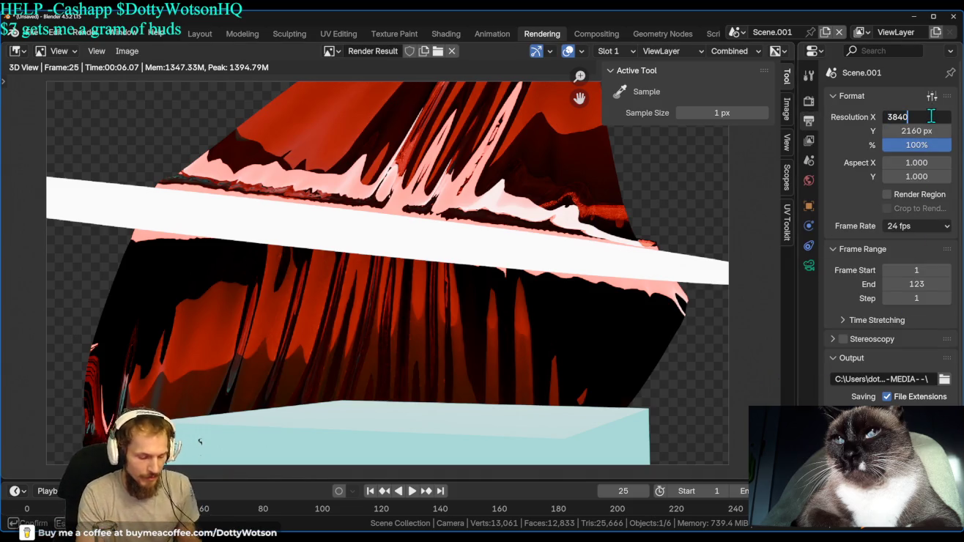
text(*2)
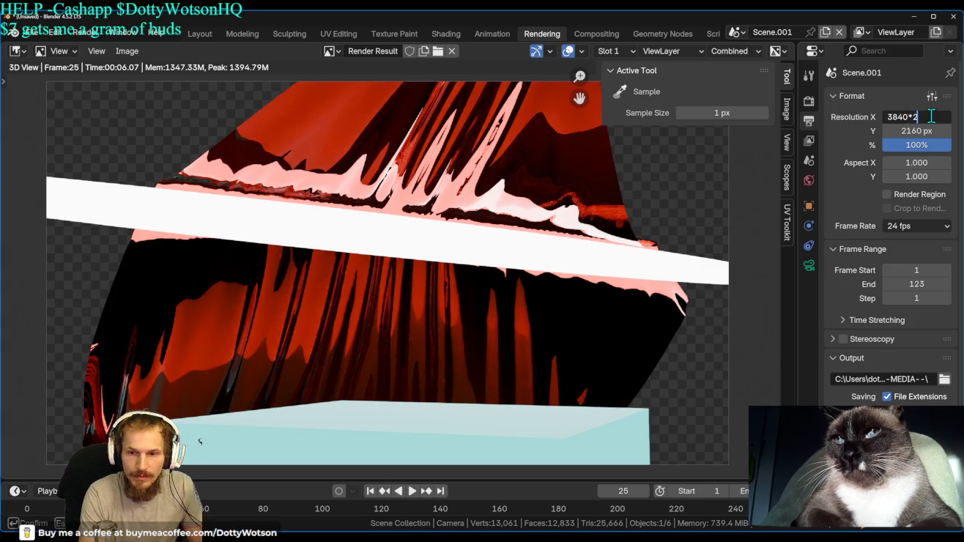
key(Tab)
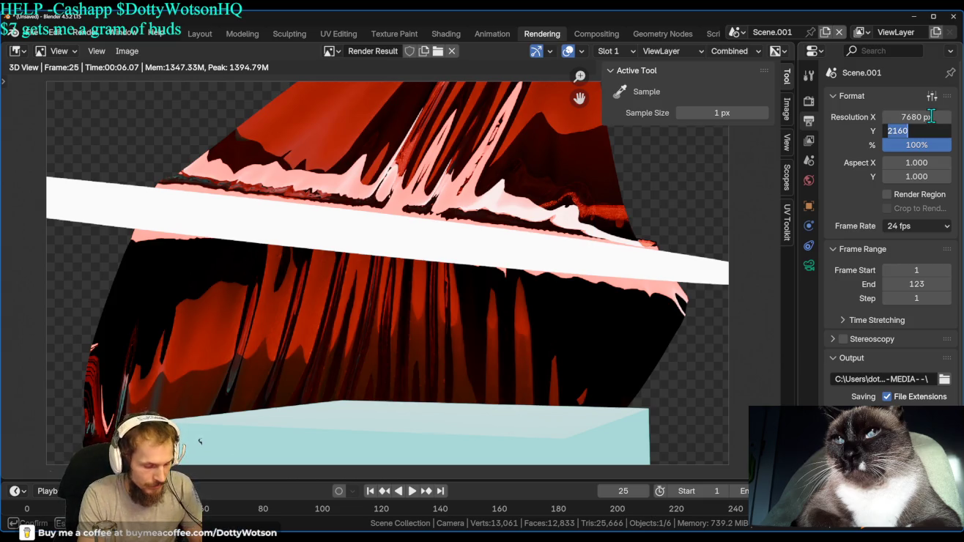
Set Resolution Y to 4320 px by entering 2160*2, recovering from a rejected entry.
key(End)
text(*)
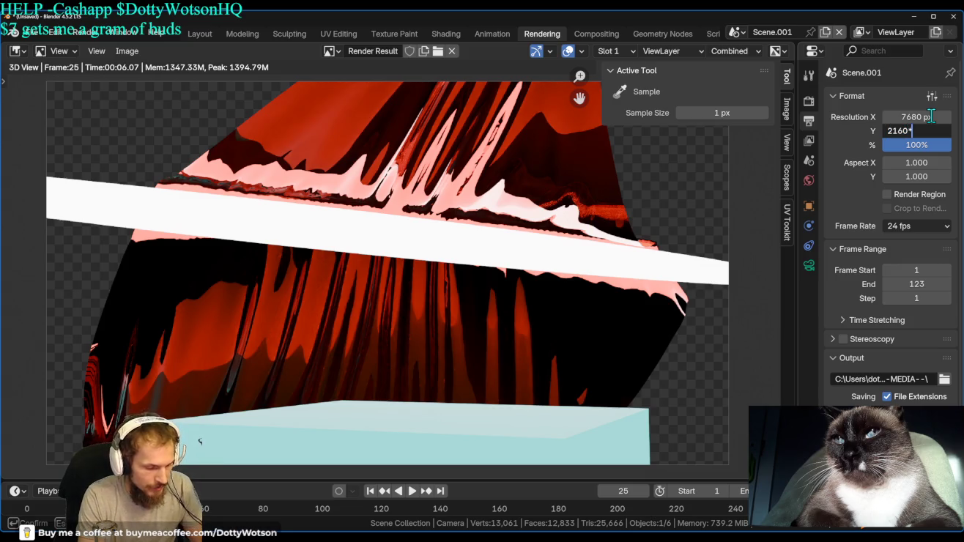
key(Return)
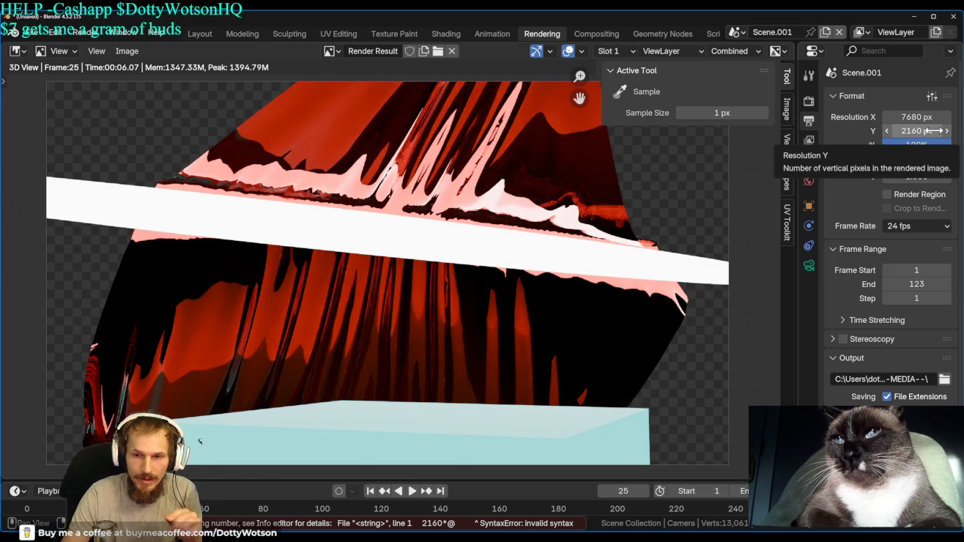
key(ctrl+z)
key(ctrl+shift+z)
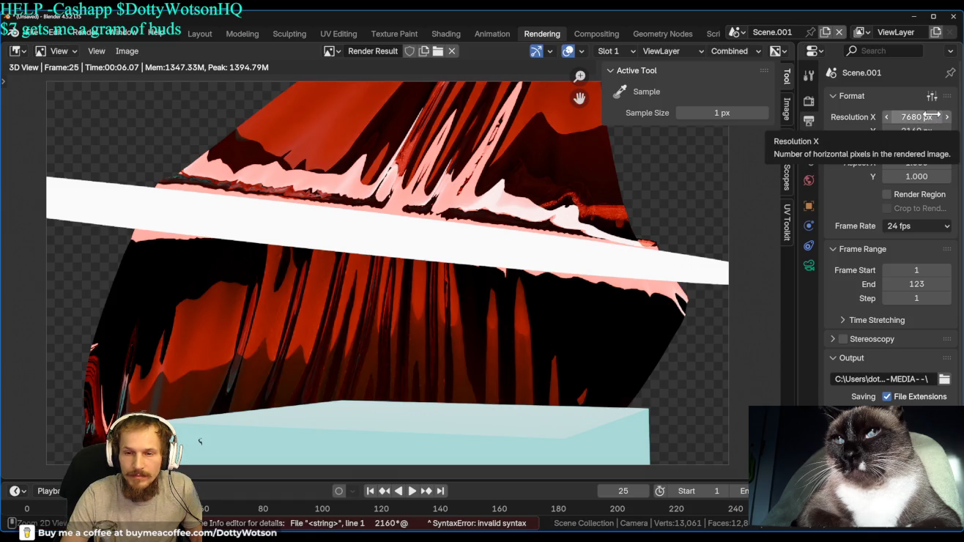
click(935, 130)
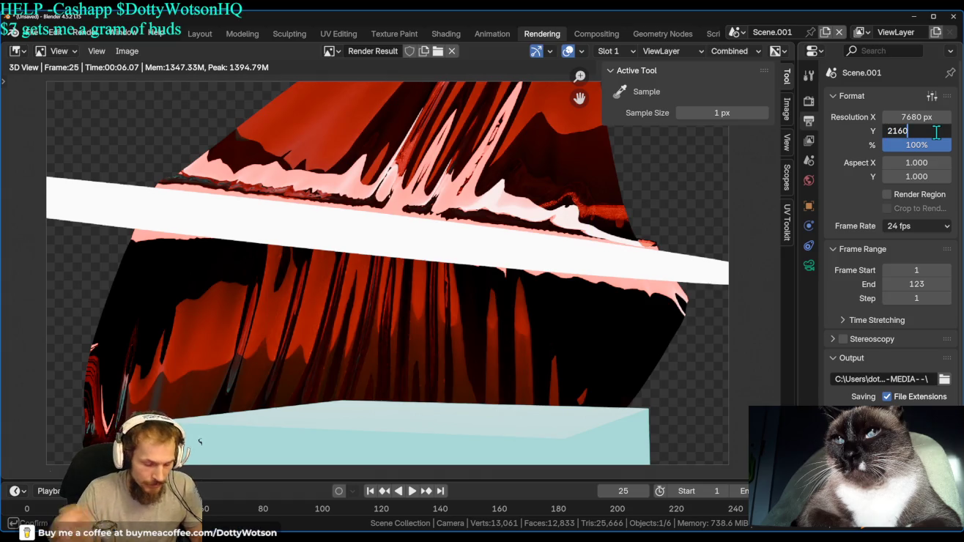
text(*2)
key(Return)
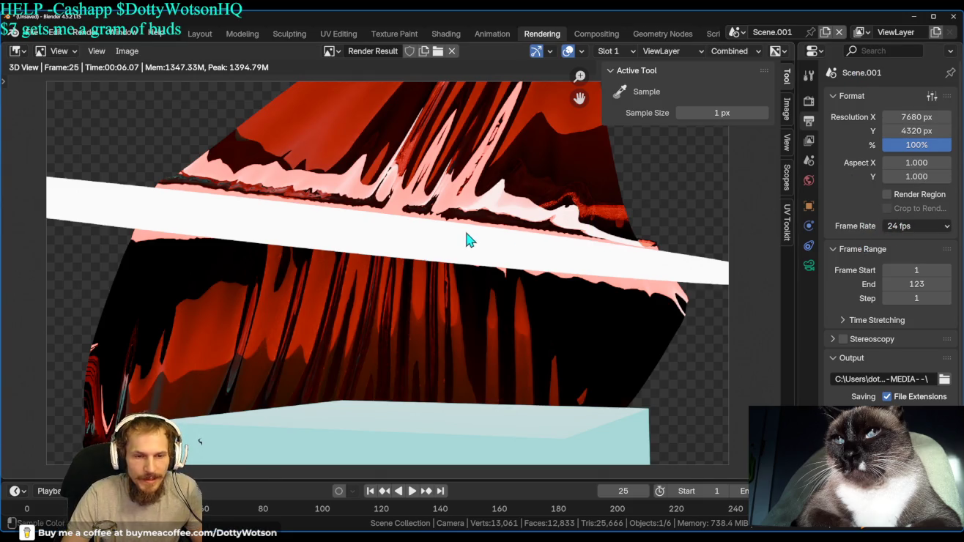
scroll(835, 350, down, 2)
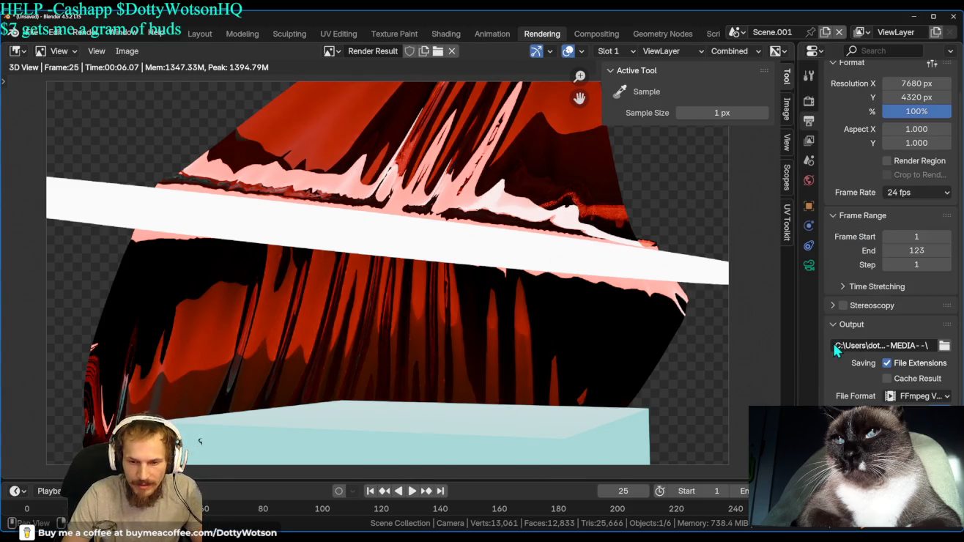
Set the render tile size to 50 in Render properties.
click(809, 101)
scroll(871, 370, down, 5)
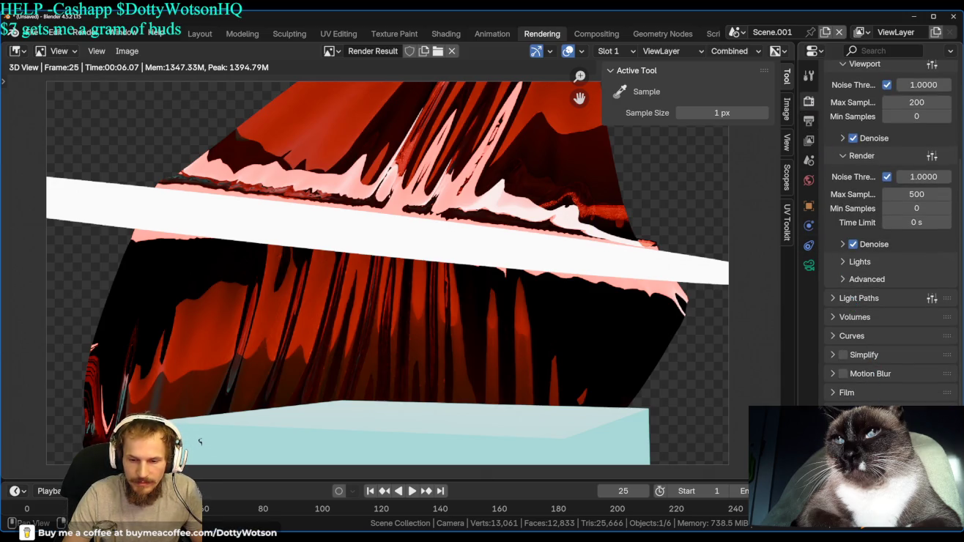
scroll(908, 319, down, 5)
scroll(908, 318, down, 3)
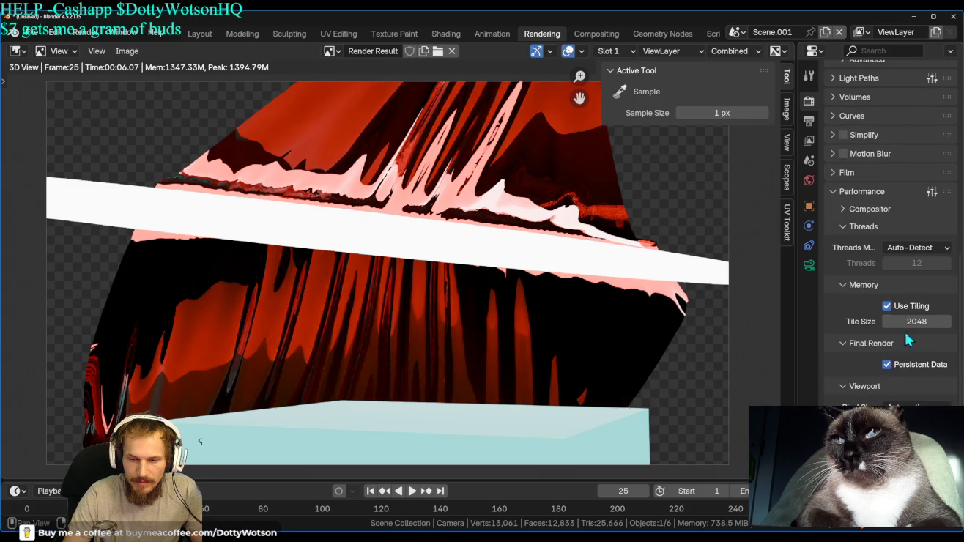
click(915, 320)
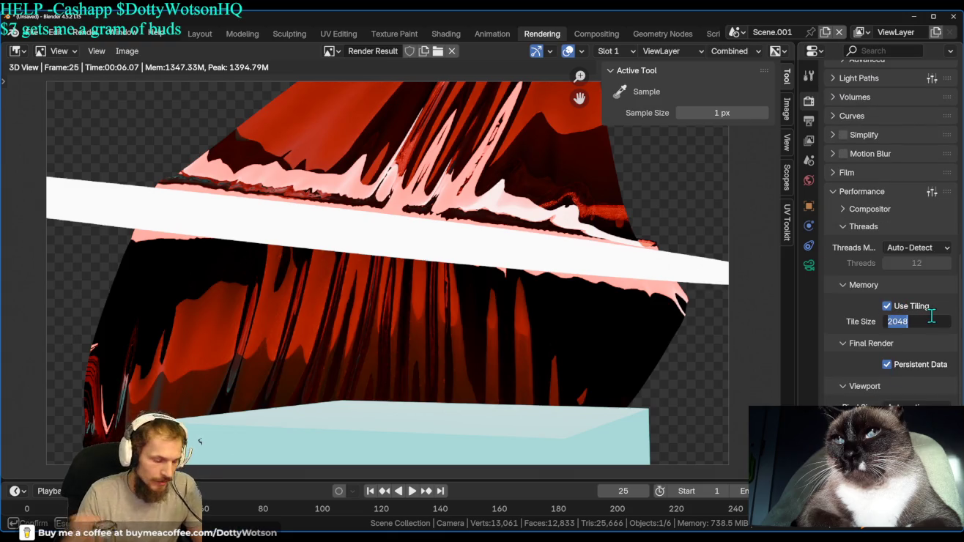
text(50)
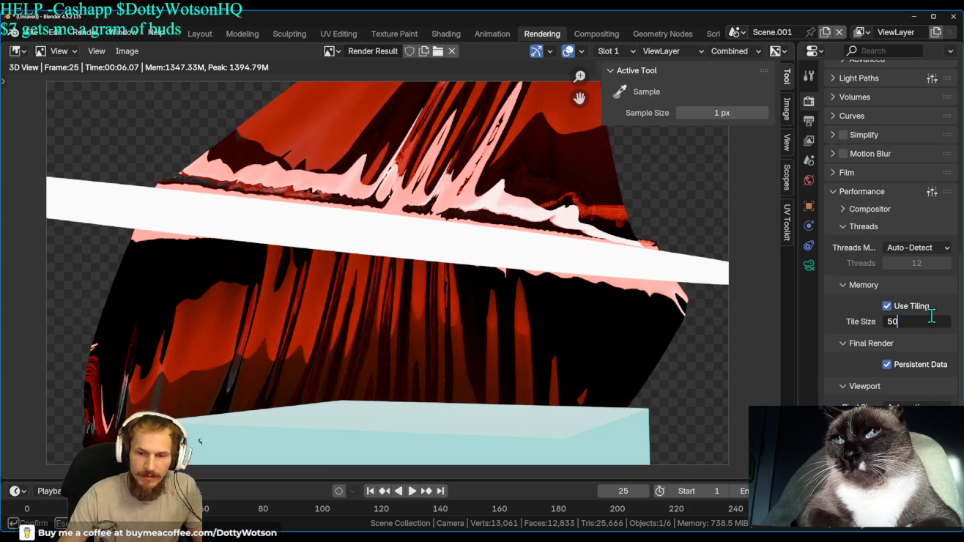
key(Return)
Start a 7680×4320 render, widen the render image area, and scroll up to Sampling.
key(F12)
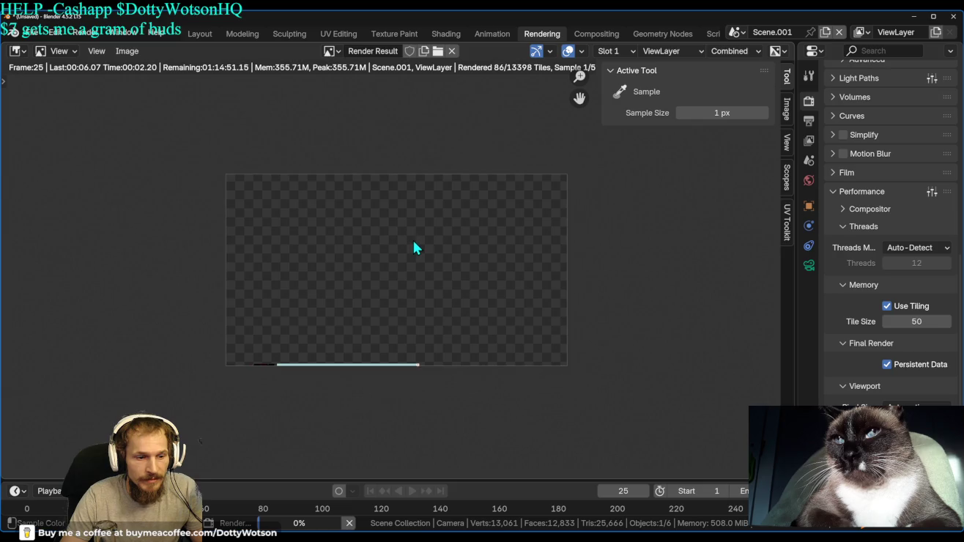
scroll(402, 279, up, 1)
middle_drag(394, 267, 395, 299)
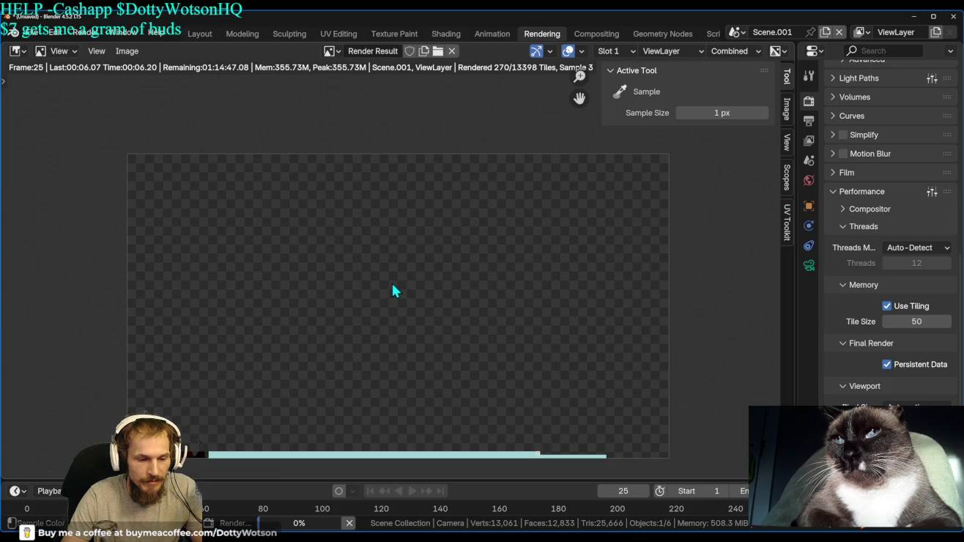
middle_drag(389, 291, 395, 270)
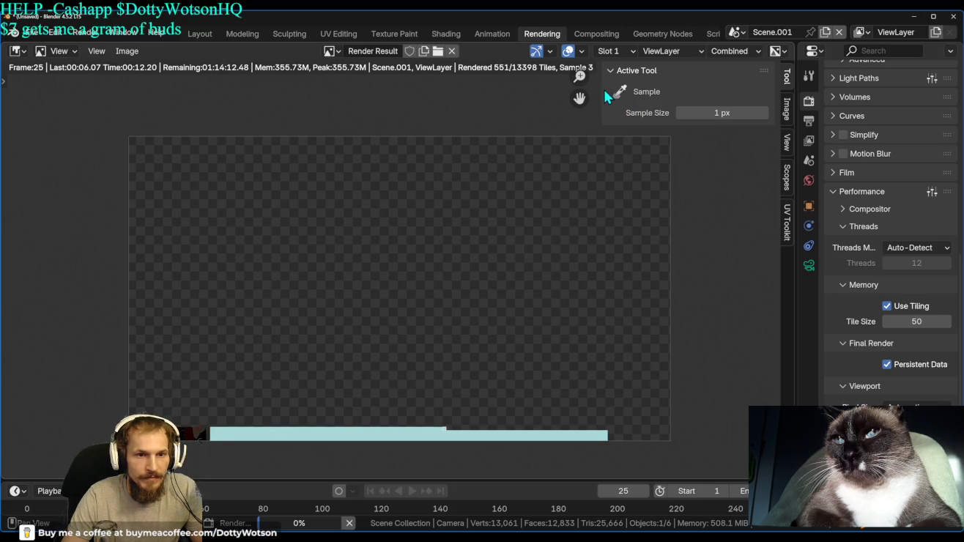
drag(603, 87, 709, 95)
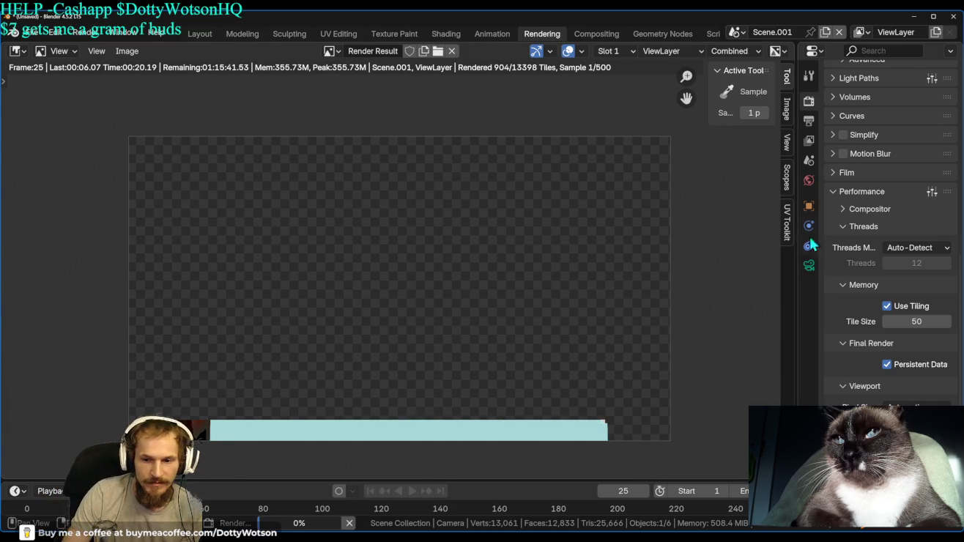
scroll(881, 156, up, 5)
scroll(879, 151, up, 7)
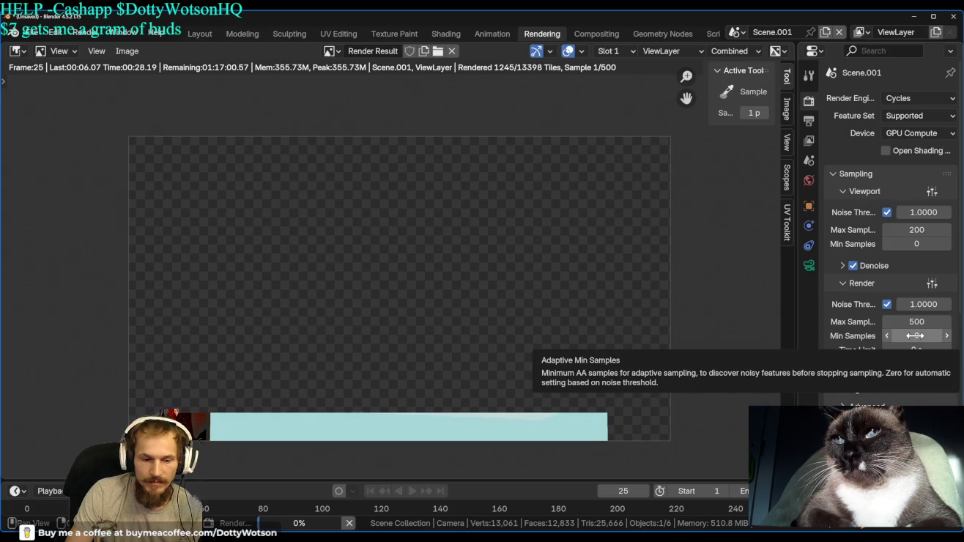
Cancel the running render and raise the render Min Samples to 246.
key(Escape)
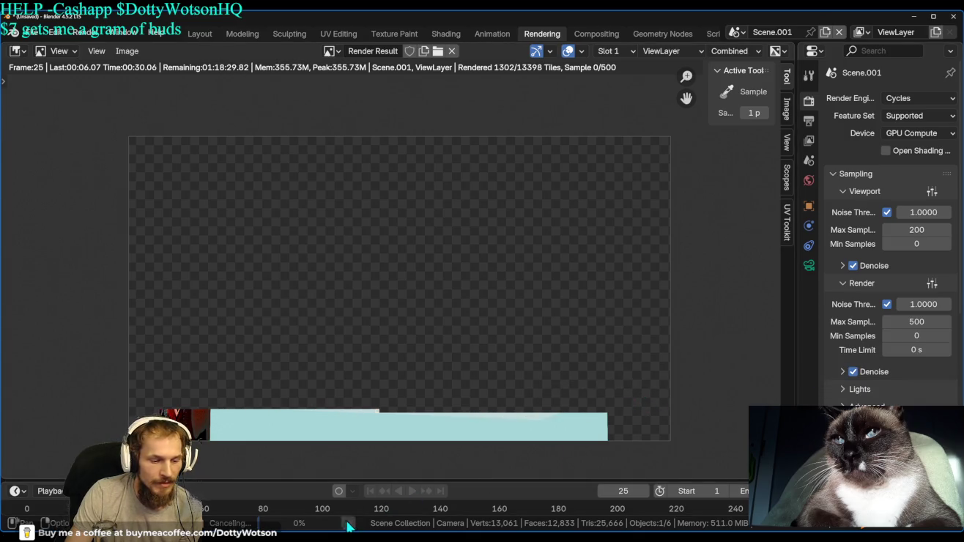
drag(917, 335, 952, 335)
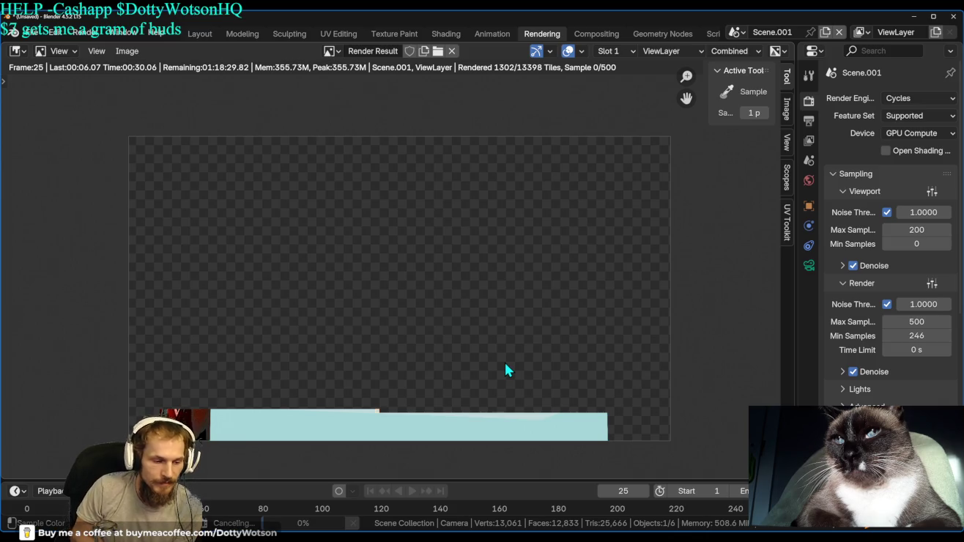
scroll(269, 376, up, 3)
mouse_move(269, 376)
middle_down()
mouse_move(434, 94)
mouse_move(172, 243)
mouse_move(440, 255)
middle_up()
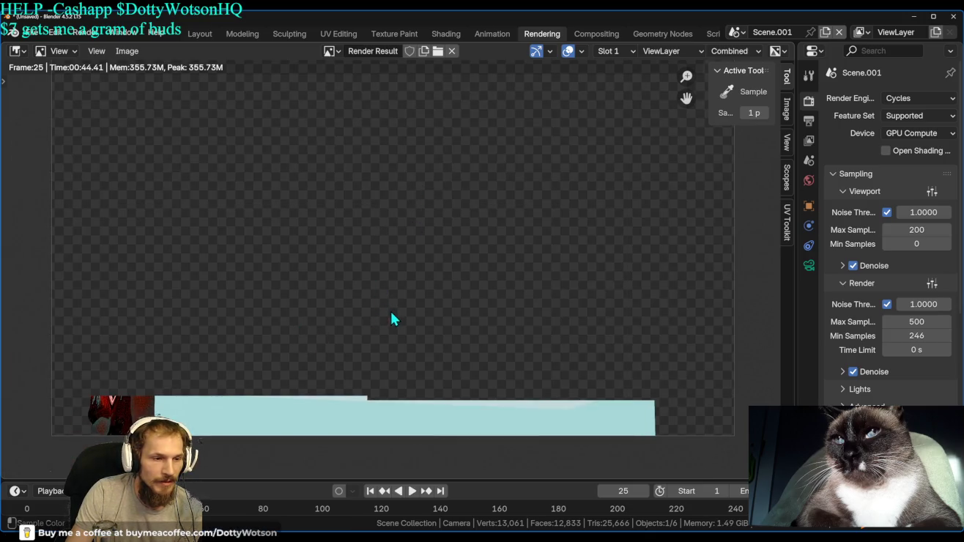
Start a fresh render of frame 25 and centre the whole render image in view.
key(F12)
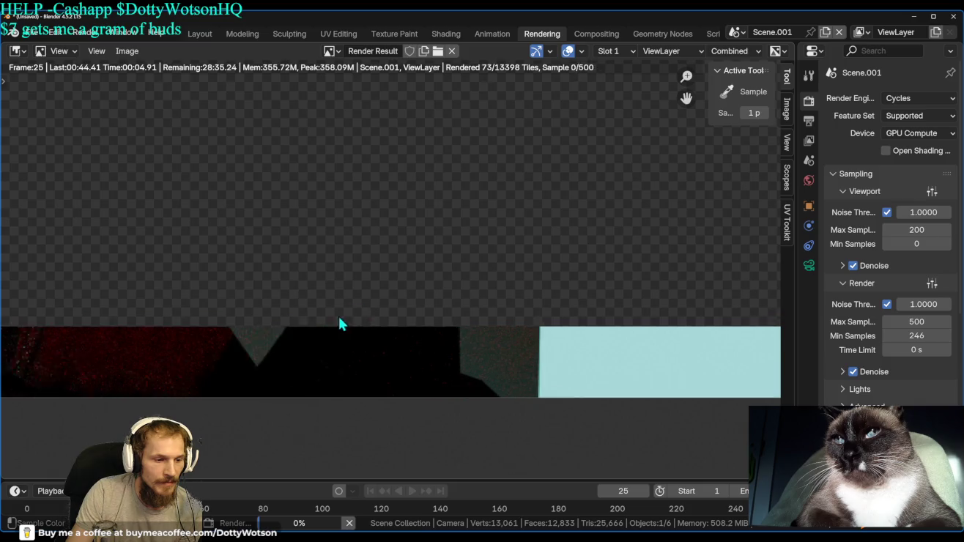
mouse_move(480, 251)
middle_down()
mouse_move(361, 287)
mouse_move(334, 267)
mouse_move(383, 288)
mouse_move(366, 337)
middle_up()
scroll(362, 325, down, 3)
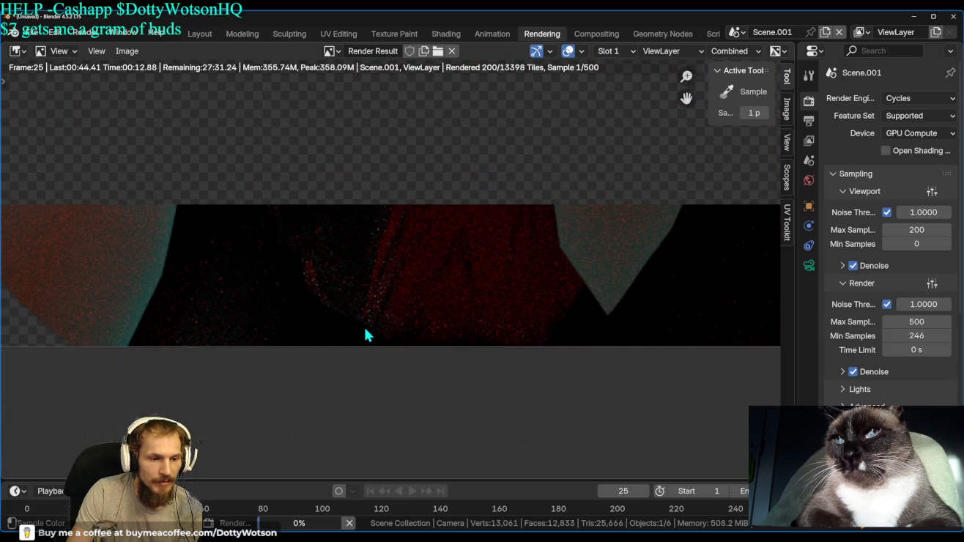
scroll(362, 321, down, 2)
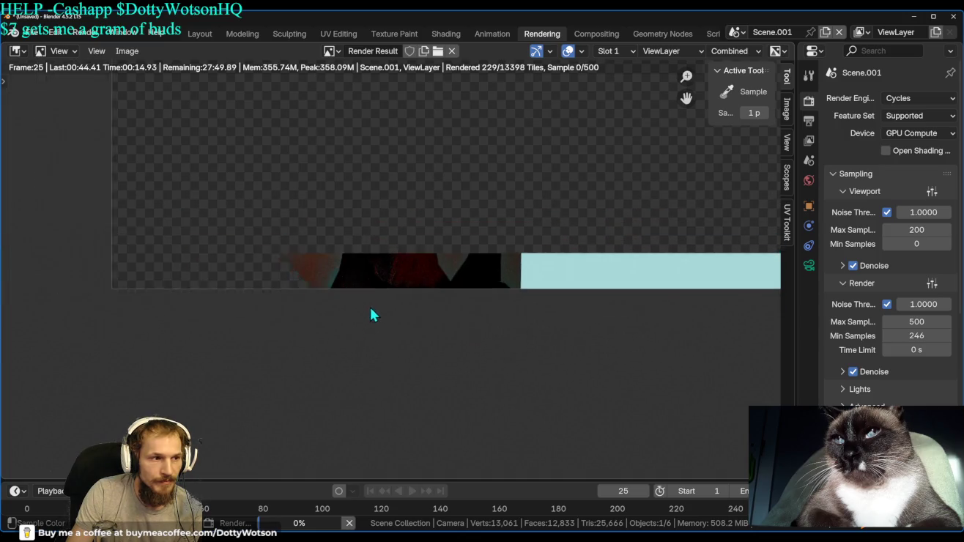
middle_drag(369, 314, 328, 299)
scroll(388, 249, down, 2)
middle_drag(454, 202, 377, 287)
scroll(389, 282, up, 2)
middle_drag(511, 237, 511, 226)
scroll(510, 227, down, 1)
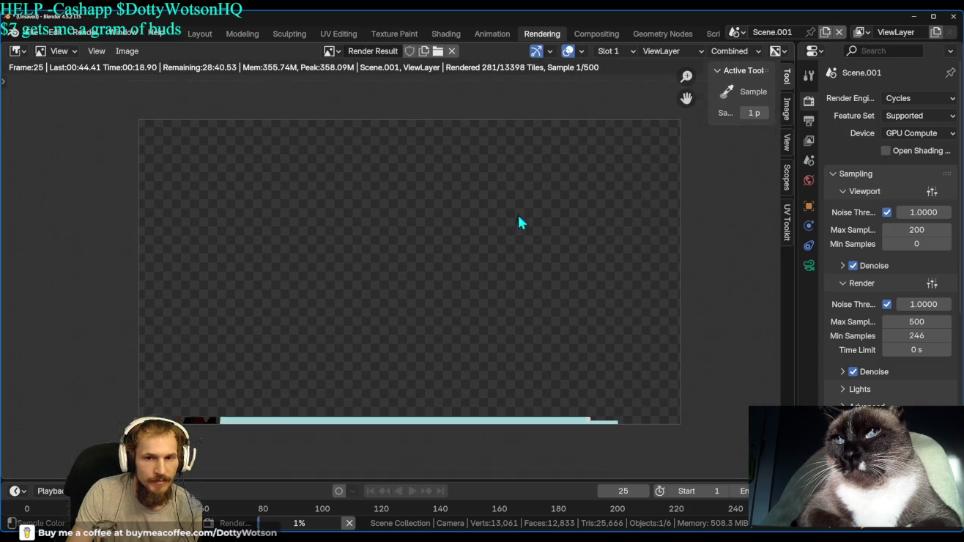
Show Output properties at 7680×4320, 100%, and inspect the partially rendered band.
click(810, 121)
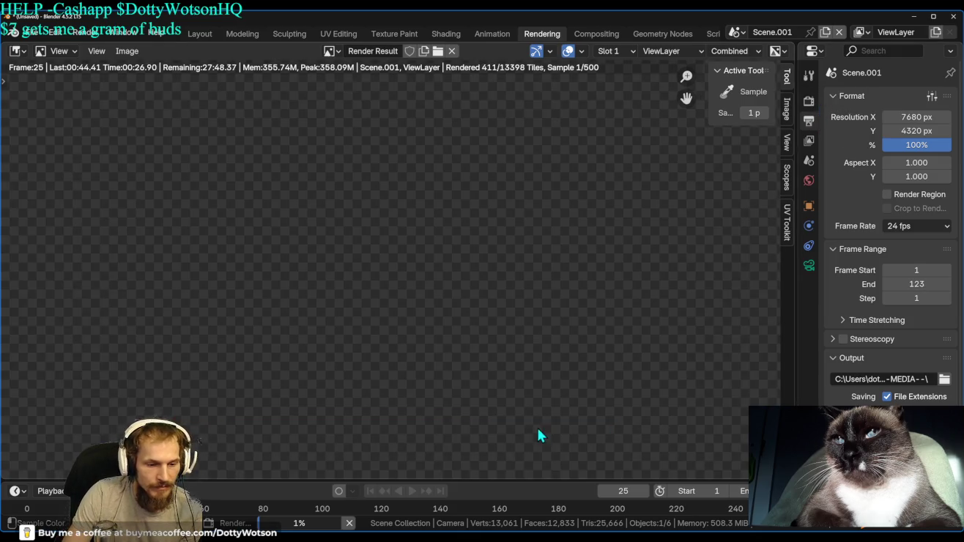
scroll(486, 250, up, 5)
mouse_move(156, 371)
middle_down()
mouse_move(255, 237)
mouse_move(25, 221)
mouse_move(155, 197)
mouse_move(342, 211)
mouse_move(132, 219)
middle_up()
scroll(166, 344, up, 4)
mouse_move(170, 318)
middle_down()
mouse_move(570, 226)
mouse_move(218, 222)
middle_up()
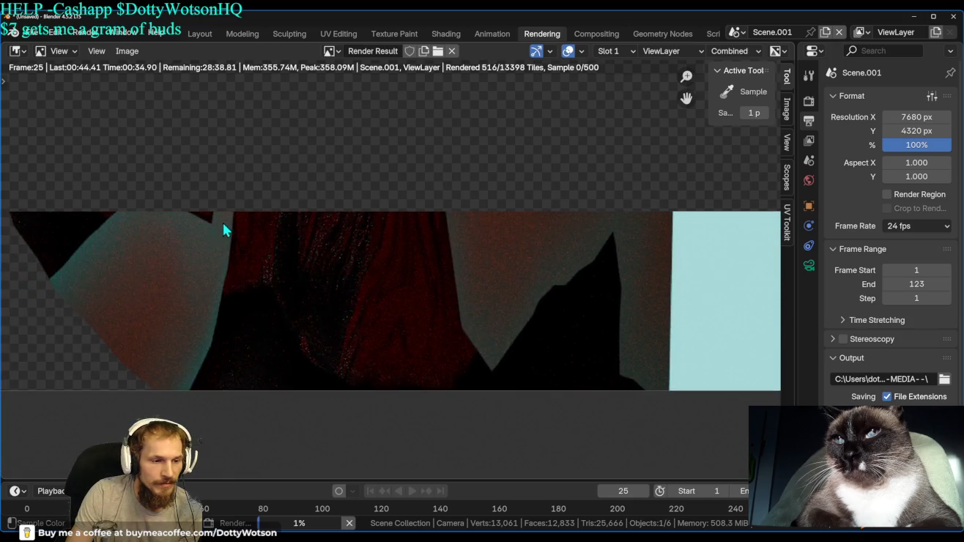
scroll(284, 252, up, 2)
scroll(287, 261, down, 2)
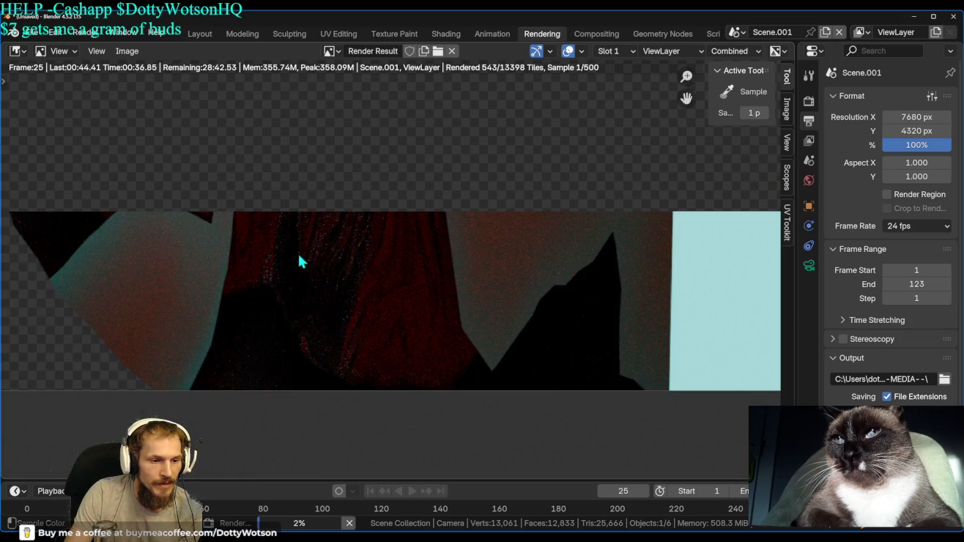
middle_drag(491, 261, 438, 291)
scroll(439, 290, down, 3)
mouse_move(519, 256)
middle_down()
mouse_move(465, 241)
mouse_move(454, 300)
mouse_move(400, 300)
middle_up()
scroll(466, 234, down, 2)
scroll(449, 299, up, 2)
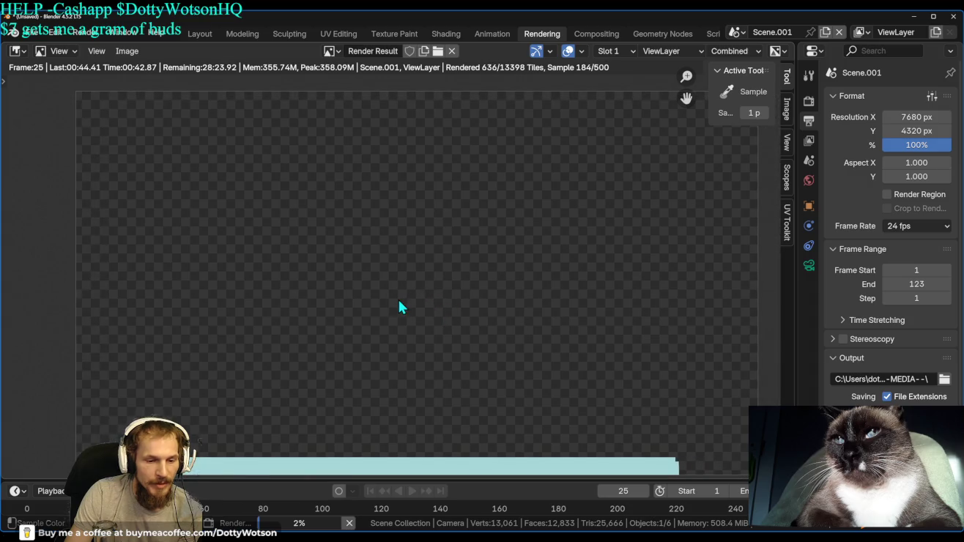
scroll(400, 299, down, 1)
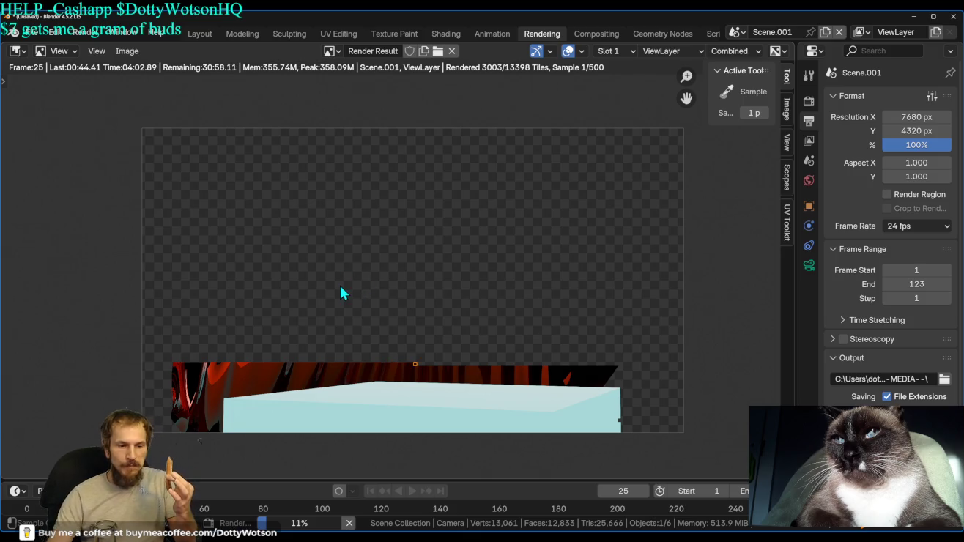
Zoom and pan to examine the red cloth pattern and cyan cube up close.
scroll(273, 385, up, 4)
mouse_move(288, 339)
middle_down()
mouse_move(658, 351)
mouse_move(731, 315)
mouse_move(774, 322)
middle_up()
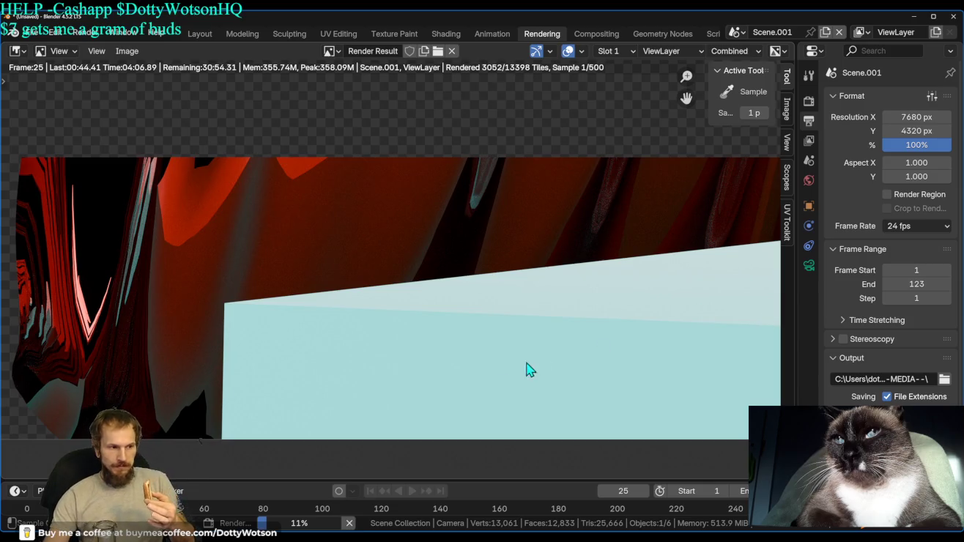
scroll(526, 370, up, 5)
middle_drag(222, 301, 458, 241)
scroll(447, 247, down, 2)
scroll(428, 252, up, 2)
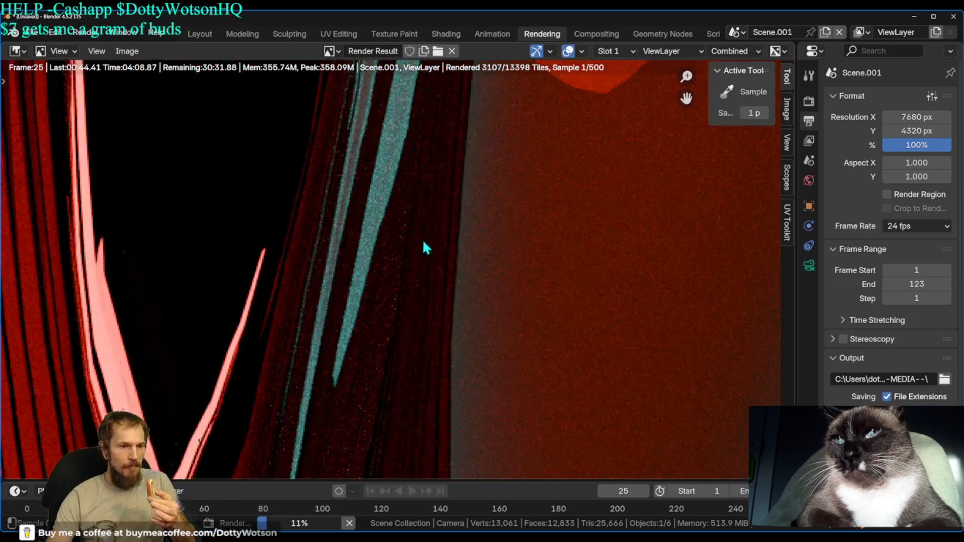
scroll(634, 211, down, 1)
scroll(556, 226, down, 1)
scroll(480, 222, down, 1)
mouse_move(493, 217)
middle_down()
mouse_move(392, 253)
mouse_move(225, 282)
mouse_move(249, 277)
middle_up()
scroll(292, 270, down, 3)
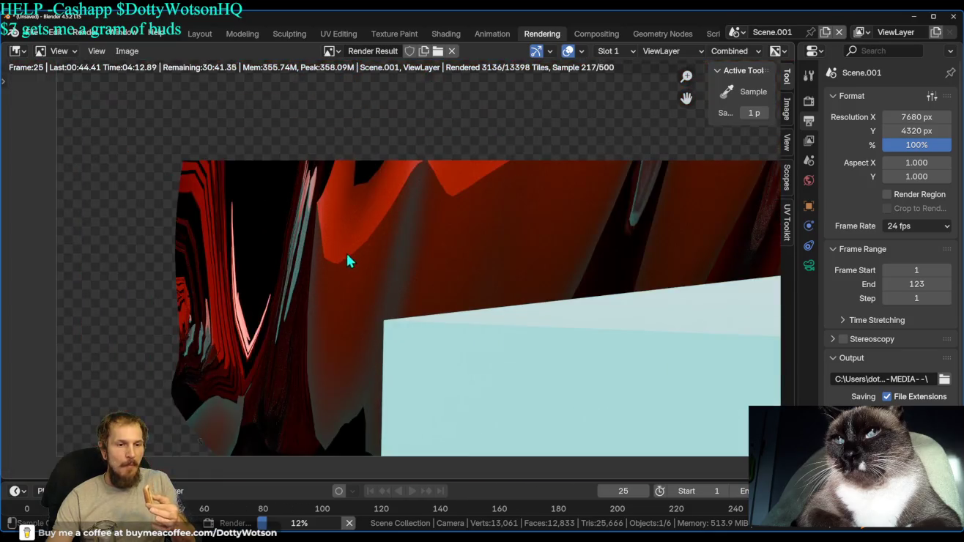
middle_drag(595, 254, 312, 271)
scroll(431, 287, down, 2)
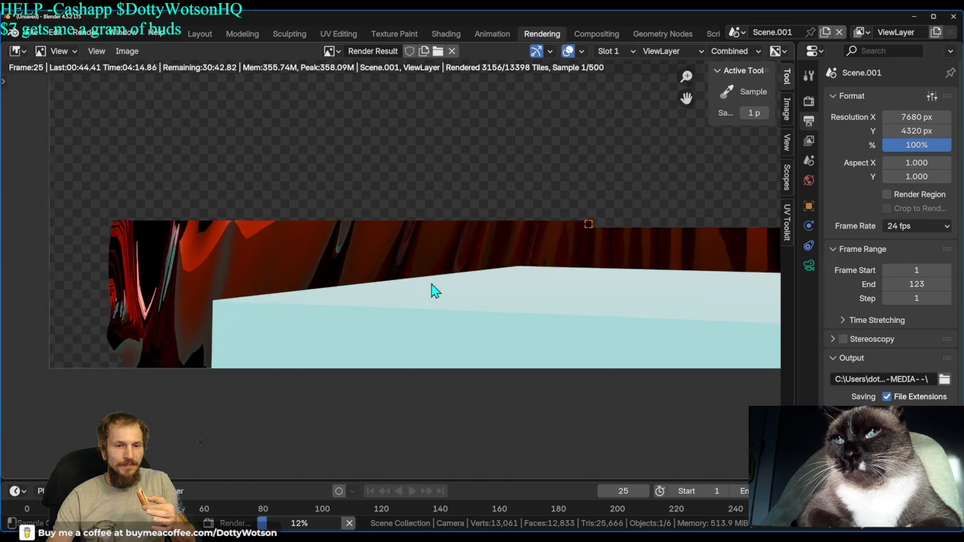
scroll(467, 278, down, 1)
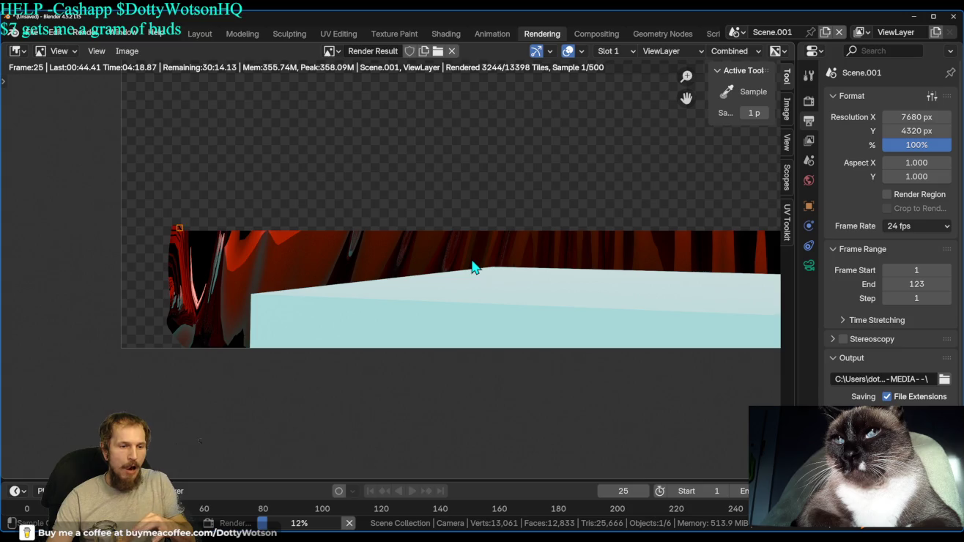
Inspect the cyan cube's right edge and the red cloth folds in the partial render.
mouse_move(480, 275)
middle_down()
mouse_move(404, 297)
mouse_move(415, 335)
middle_up()
scroll(381, 300, down, 2)
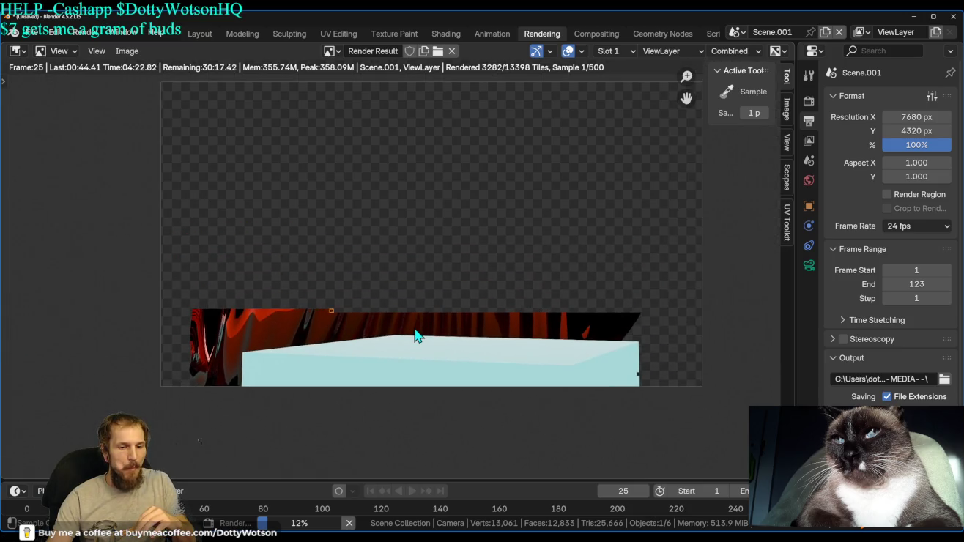
scroll(634, 378, up, 2)
middle_drag(634, 379, 44, 106)
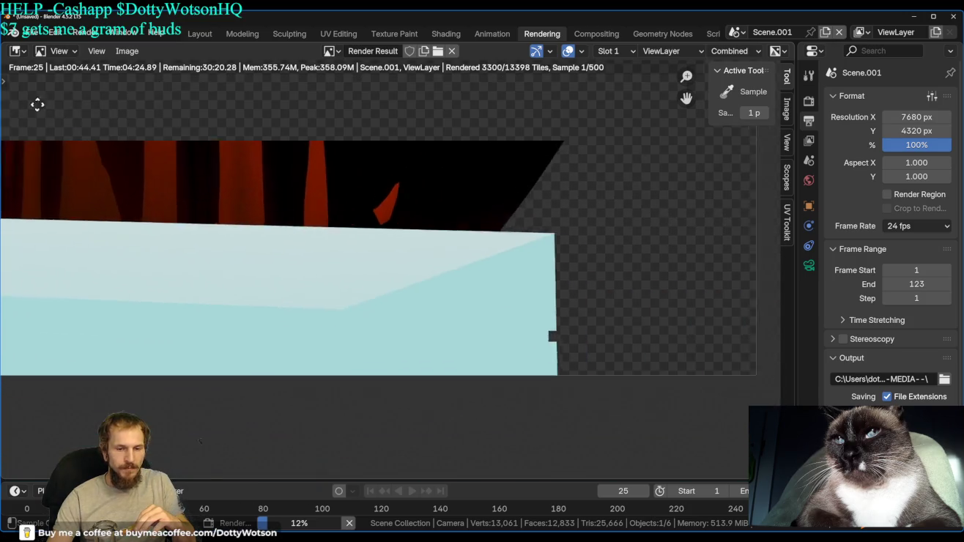
scroll(507, 319, up, 2)
middle_drag(507, 318, 335, 217)
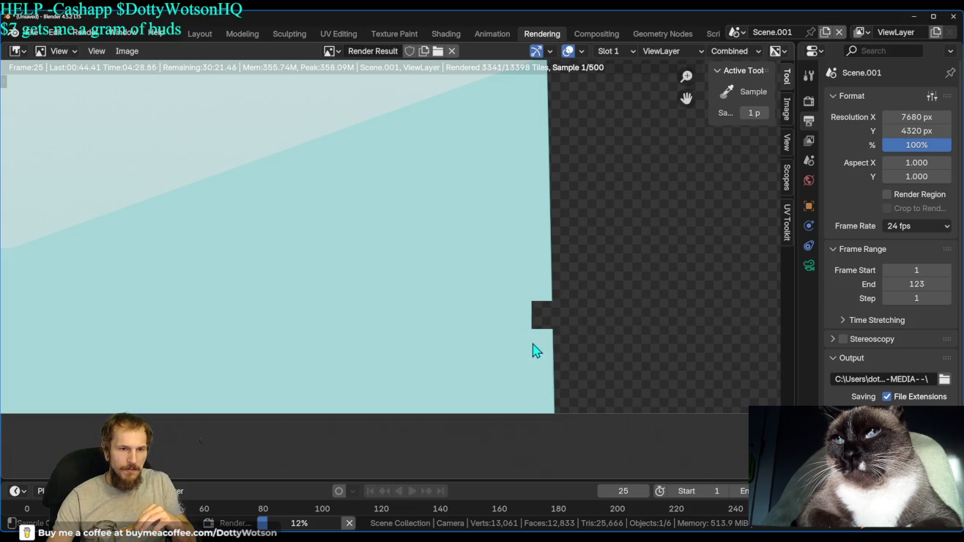
scroll(532, 350, down, 2)
mouse_move(399, 323)
middle_down()
mouse_move(486, 311)
mouse_move(299, 277)
mouse_move(397, 294)
middle_up()
scroll(401, 304, down, 1)
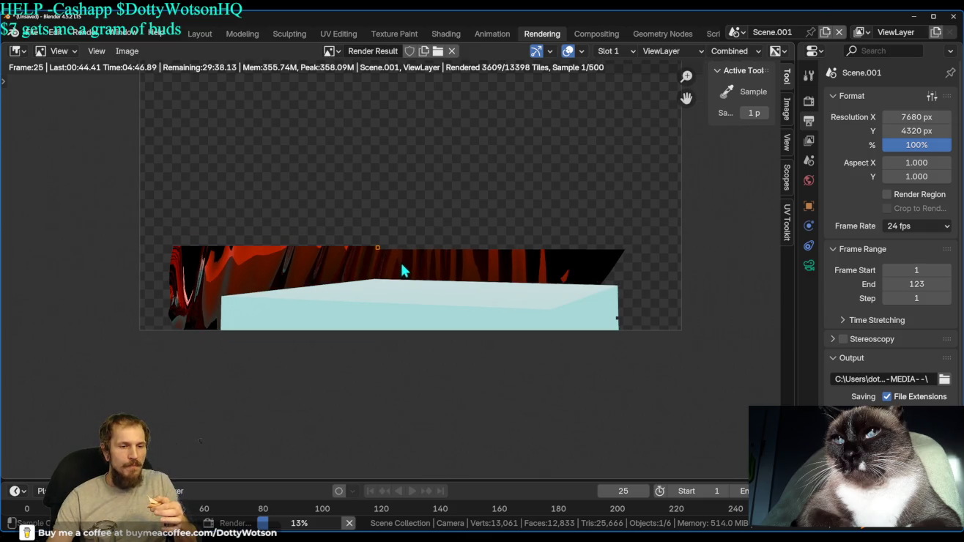
scroll(401, 270, down, 1)
middle_drag(385, 287, 394, 316)
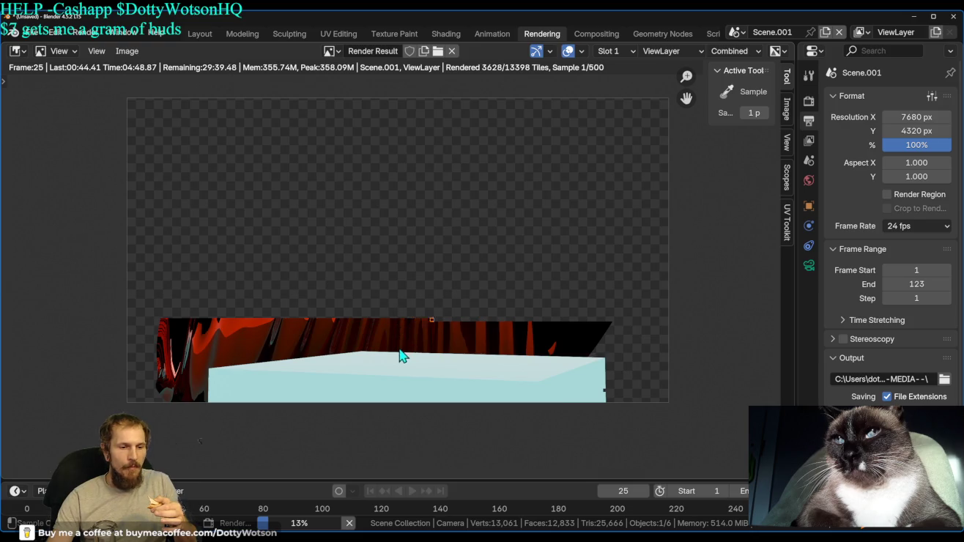
scroll(389, 344, up, 3)
mouse_move(561, 404)
middle_down()
mouse_move(318, 328)
mouse_move(283, 327)
middle_up()
scroll(291, 321, up, 2)
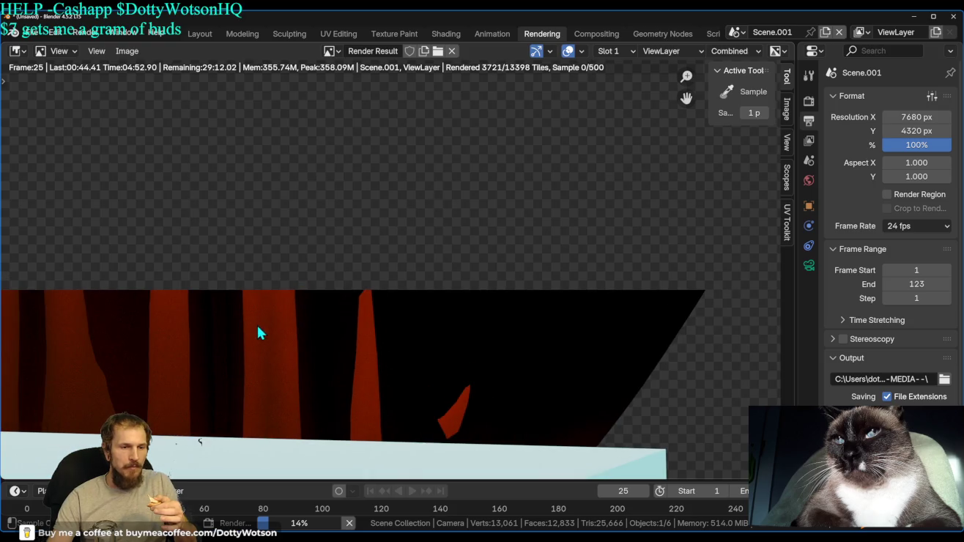
Cancel the unfinished frame 25 render and close Blender.
click(350, 522)
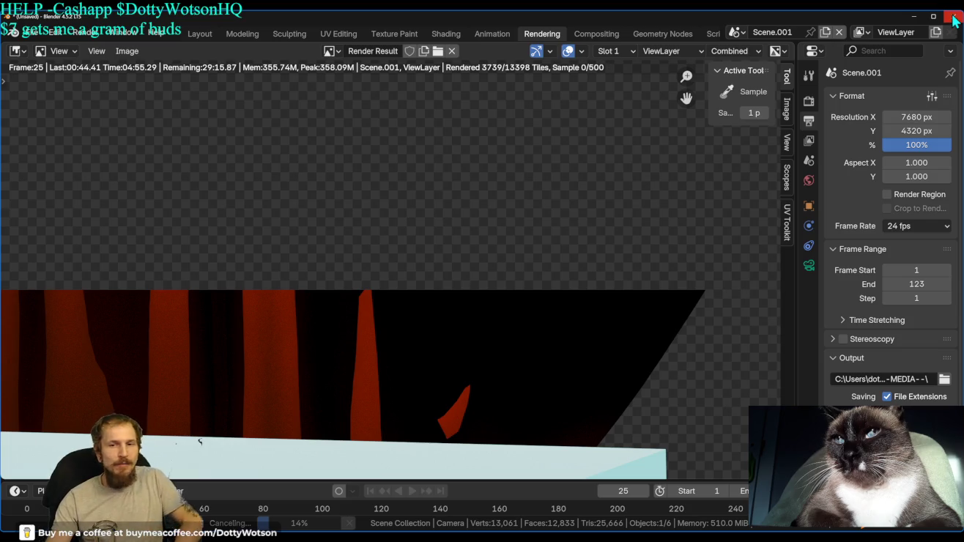
click(954, 20)
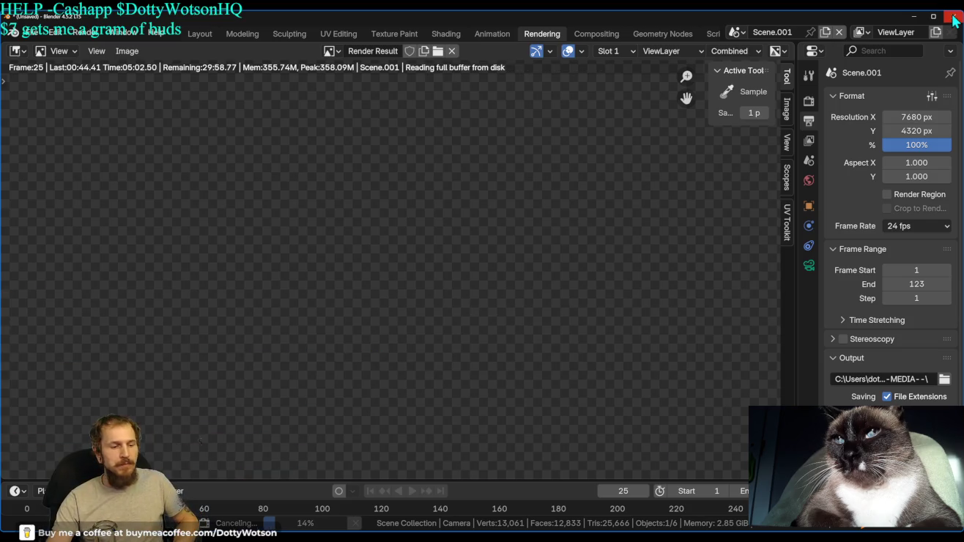